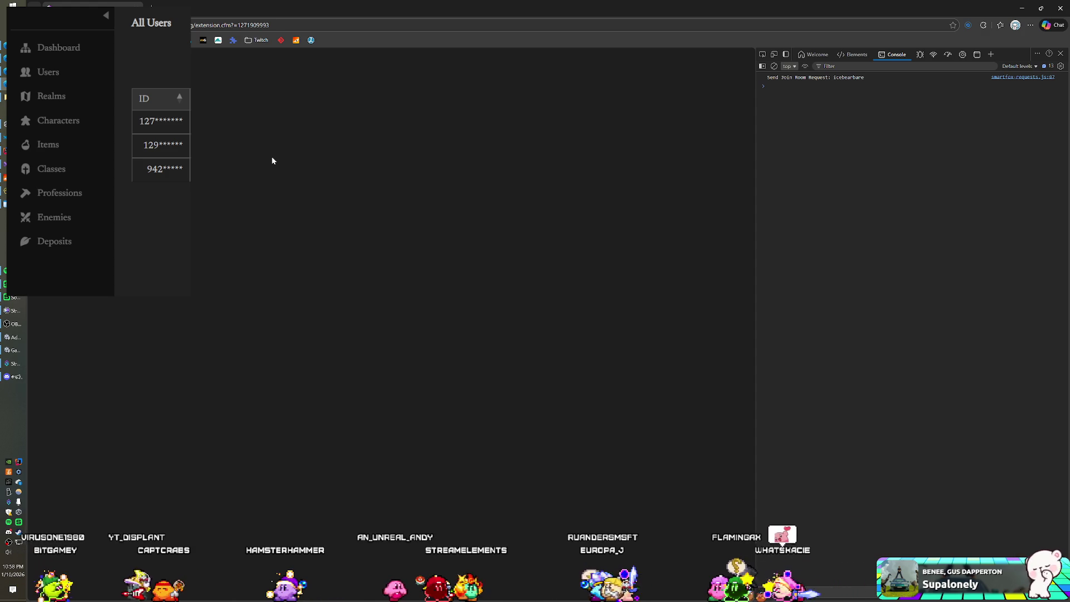
# Switch to the running Unity game, maximize it, and open the character panel's lightning actions tab
pyautogui.hotkey('alt', 'Tab')
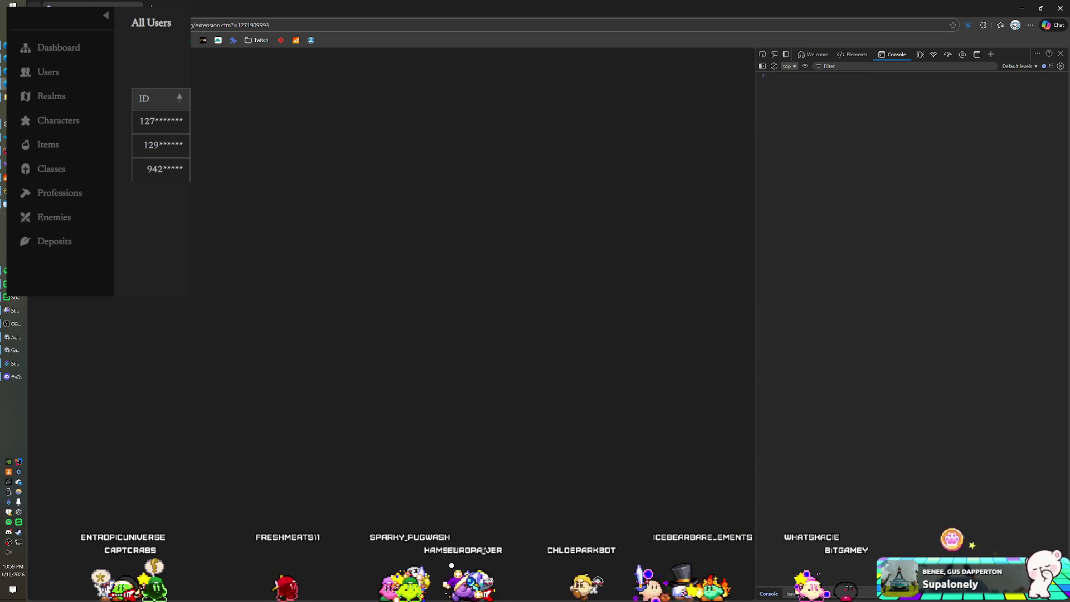
pyautogui.hotkey('alt', 'Tab')
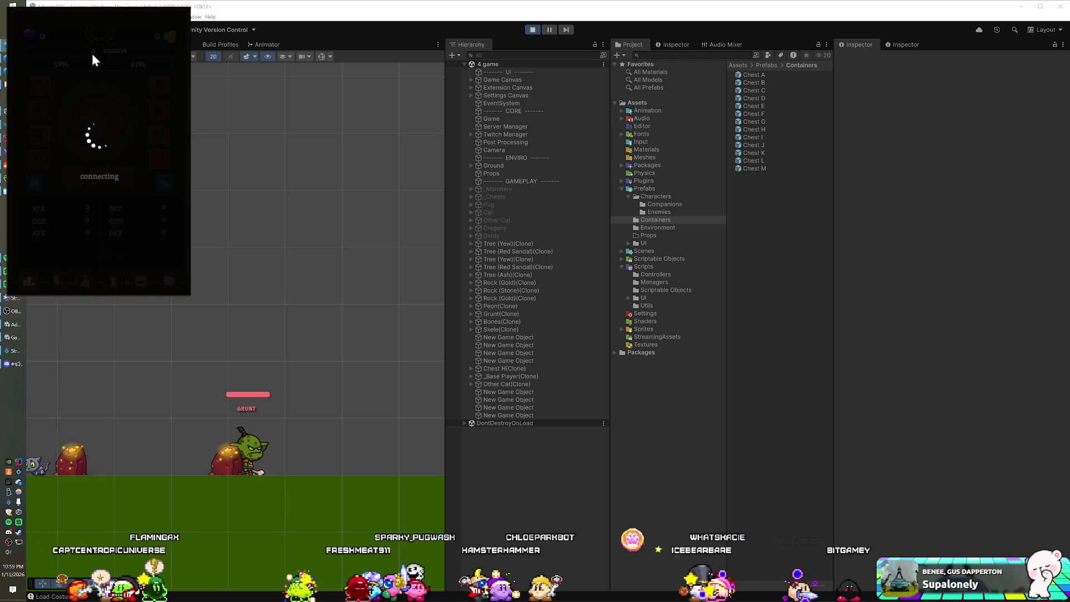
pyautogui.hotkey('alt', 'Tab')
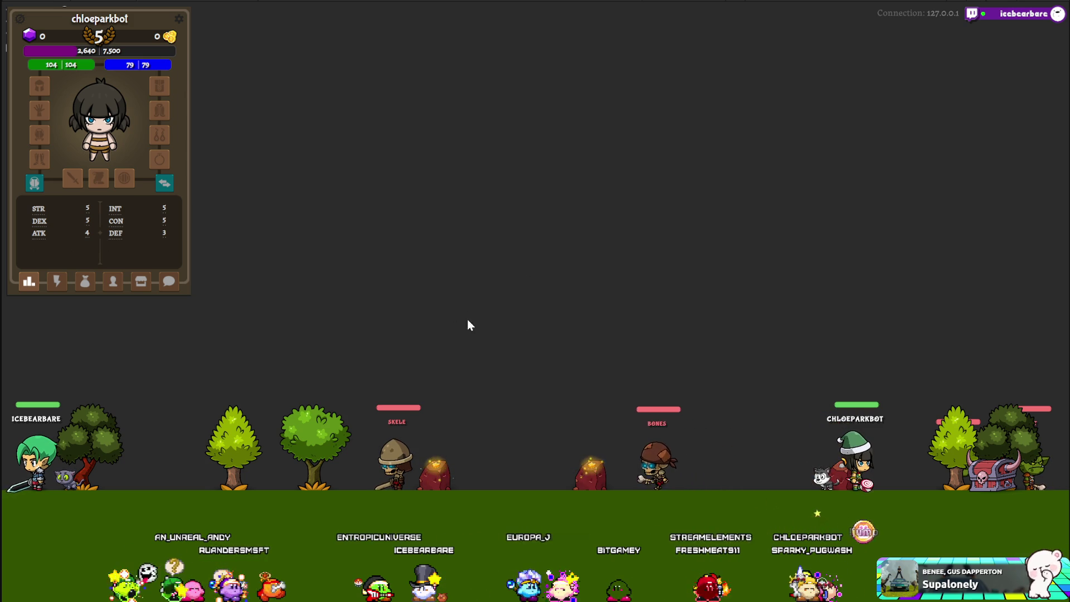
pyautogui.click(62, 285)
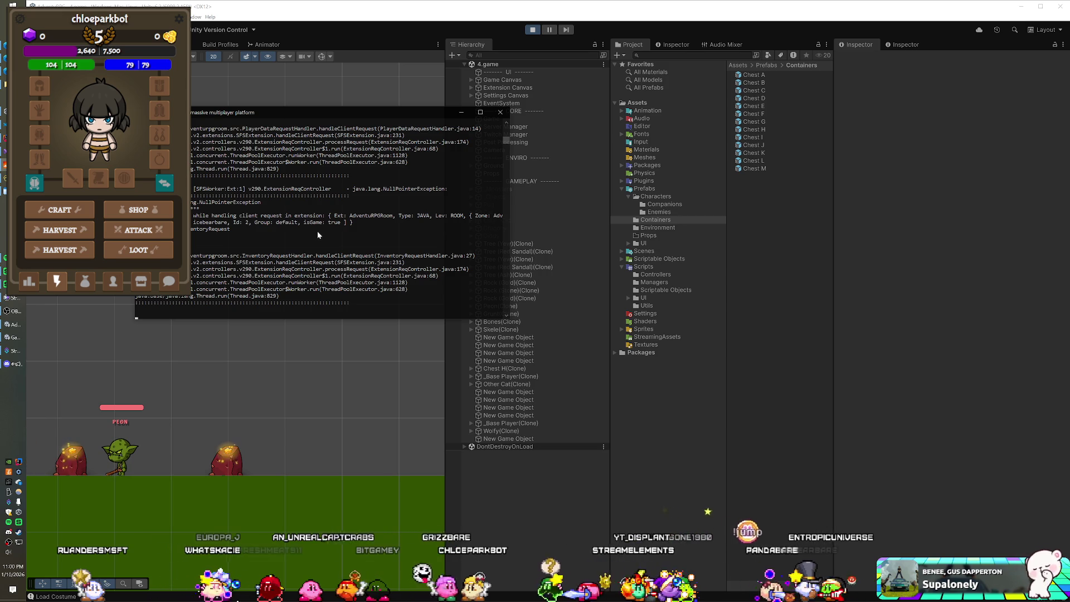
# Close the server console, stop and restart Play, then Retry the server connection in the game
pyautogui.click(500, 113)
pyautogui.click(534, 30)
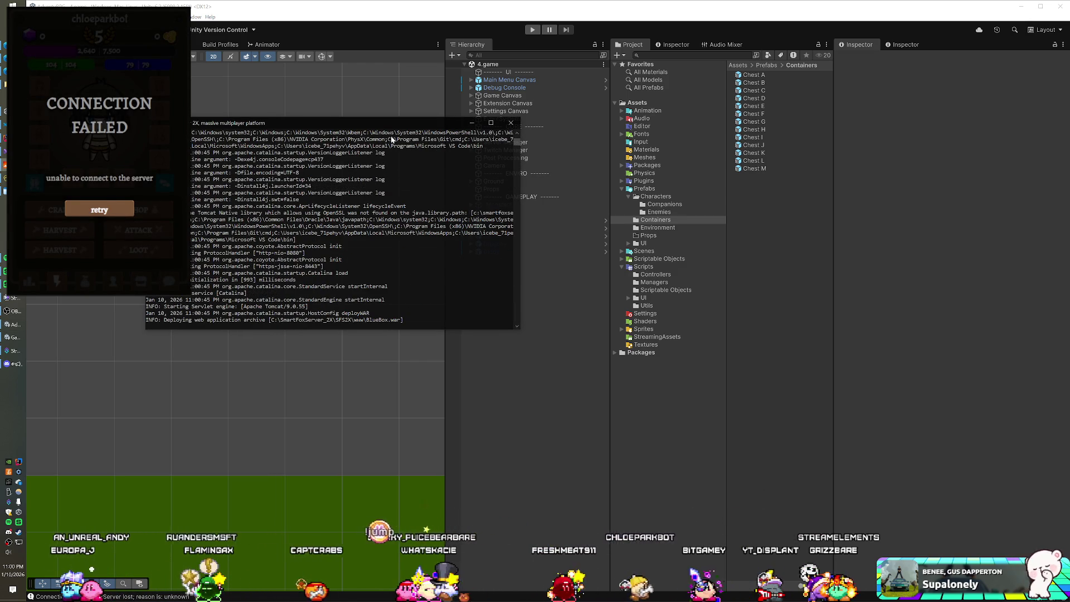
pyautogui.click(439, 25)
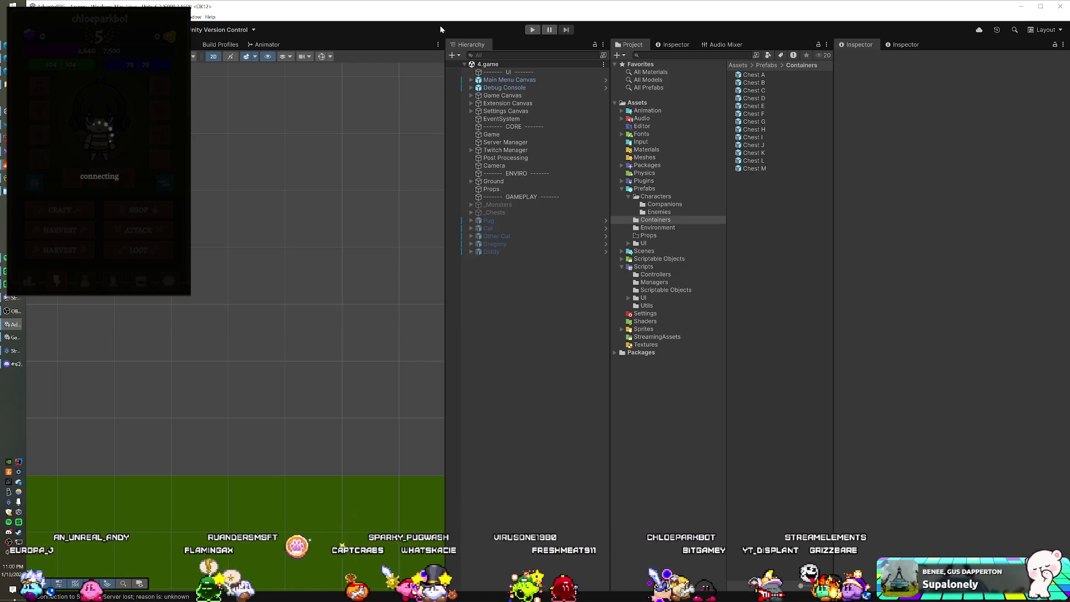
pyautogui.click(535, 30)
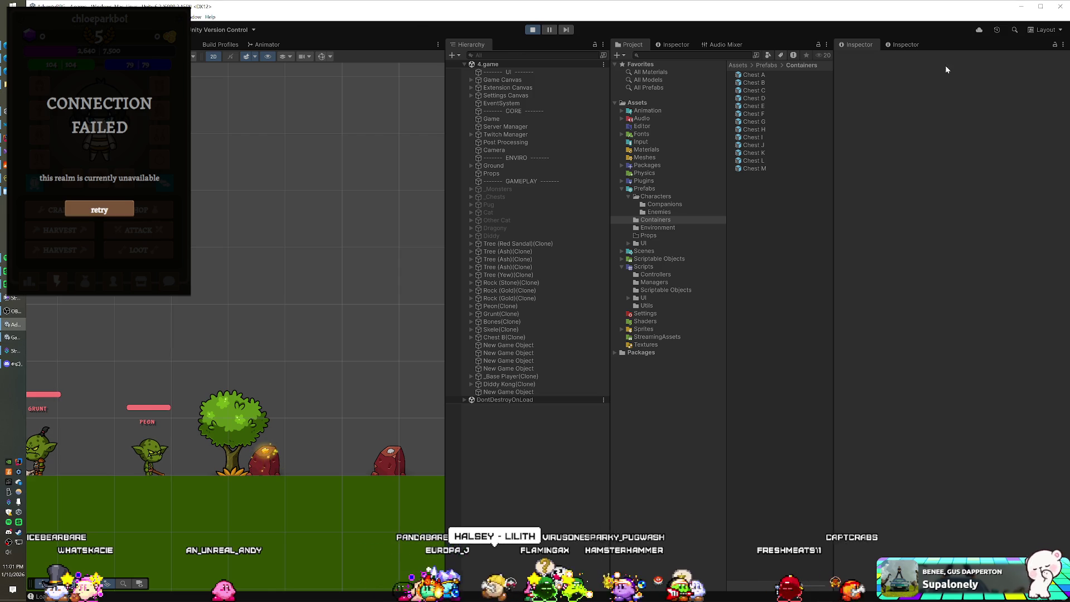
pyautogui.click(100, 208)
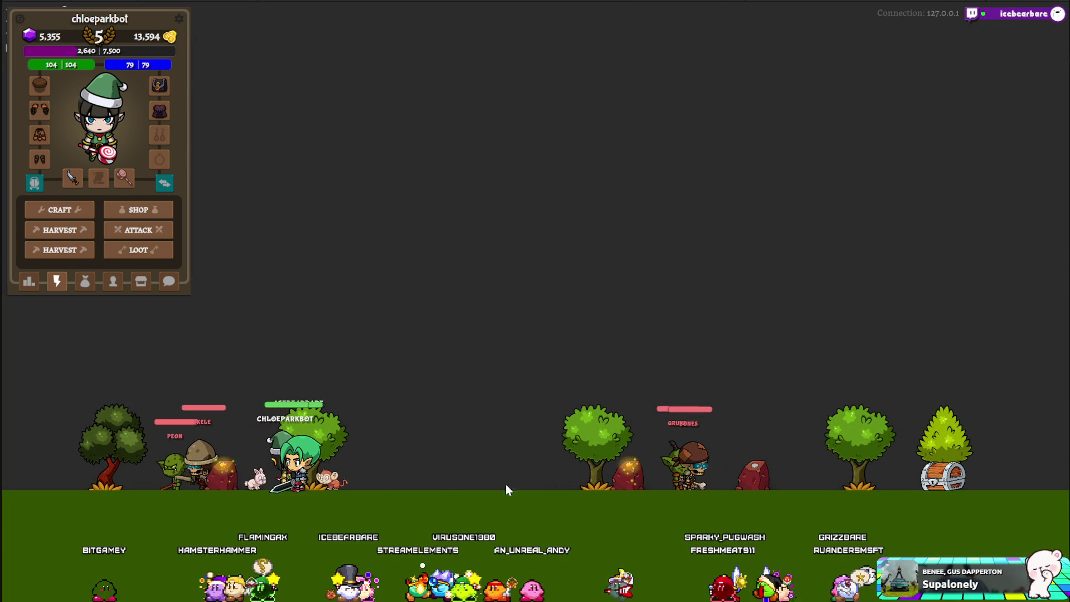
# Send the character to the nearby chest with the LOOT button
pyautogui.click(140, 251)
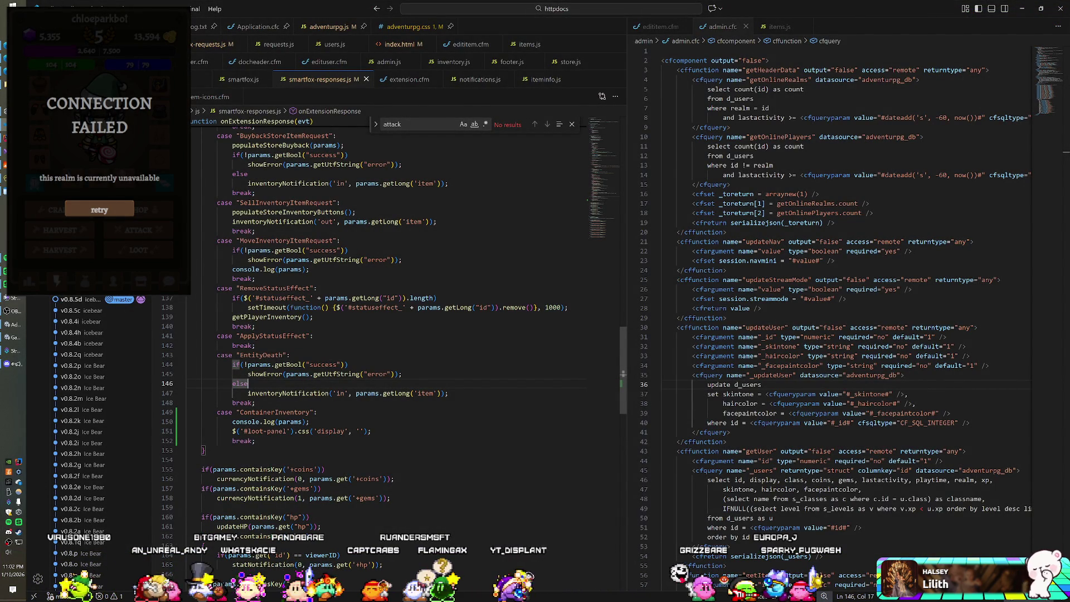
# Delete 'display:none;' from the #loot-panel rule in adventurpg.css, then switch to adventurpg.js
pyautogui.click(317, 412)
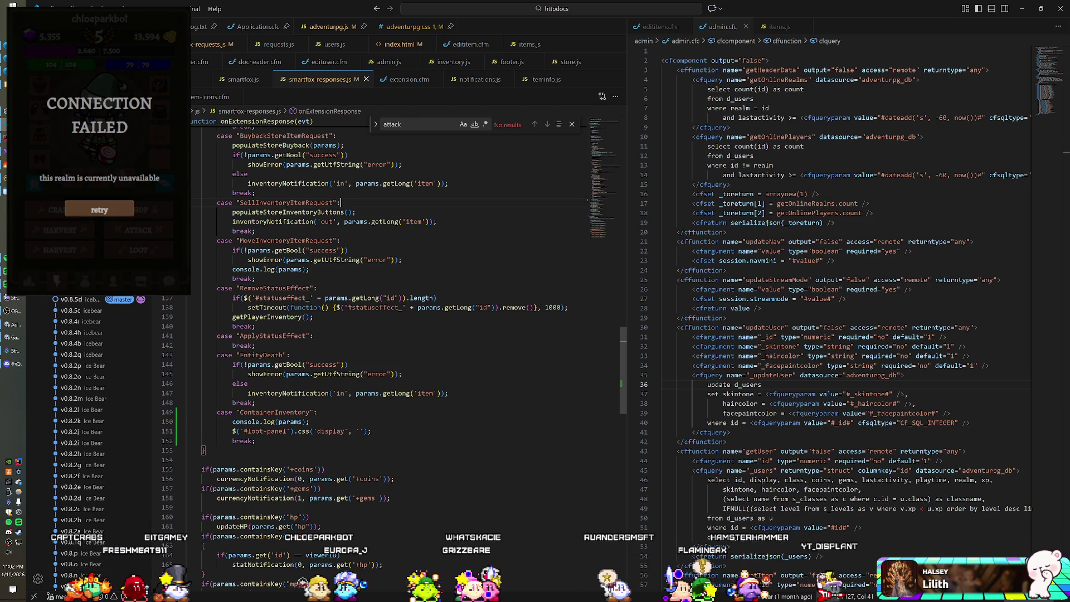
pyautogui.click(414, 27)
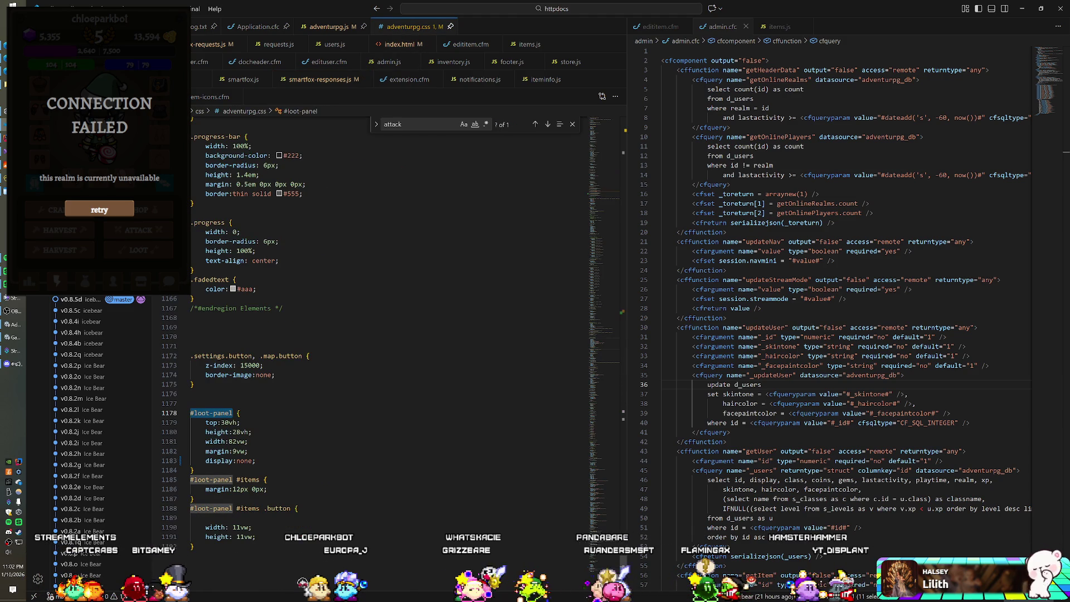
pyautogui.moveTo(256, 460); pyautogui.dragTo(249, 451)
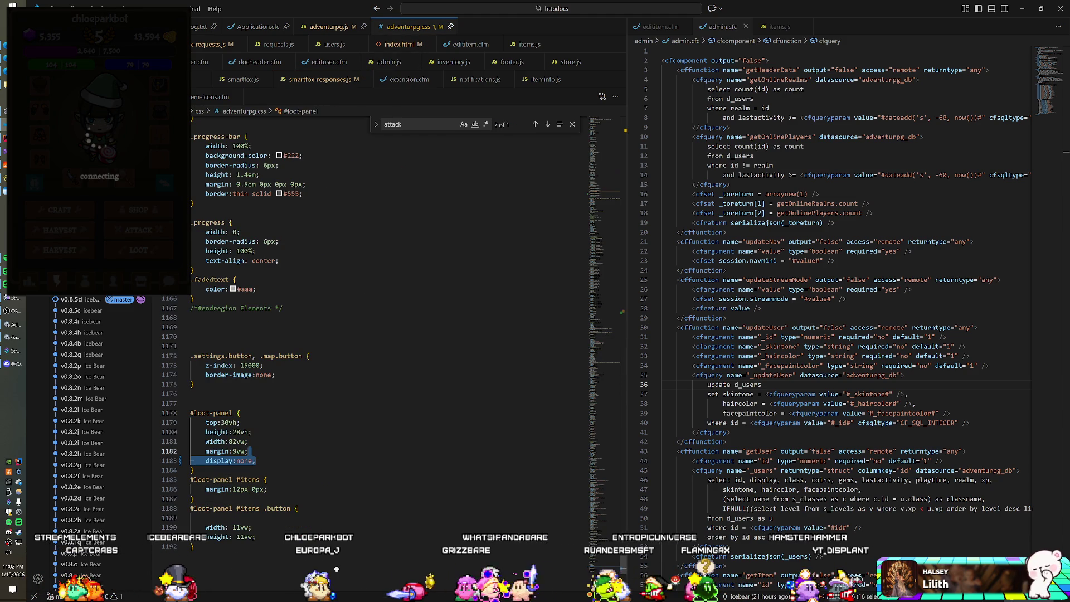
pyautogui.press('BackSpace')
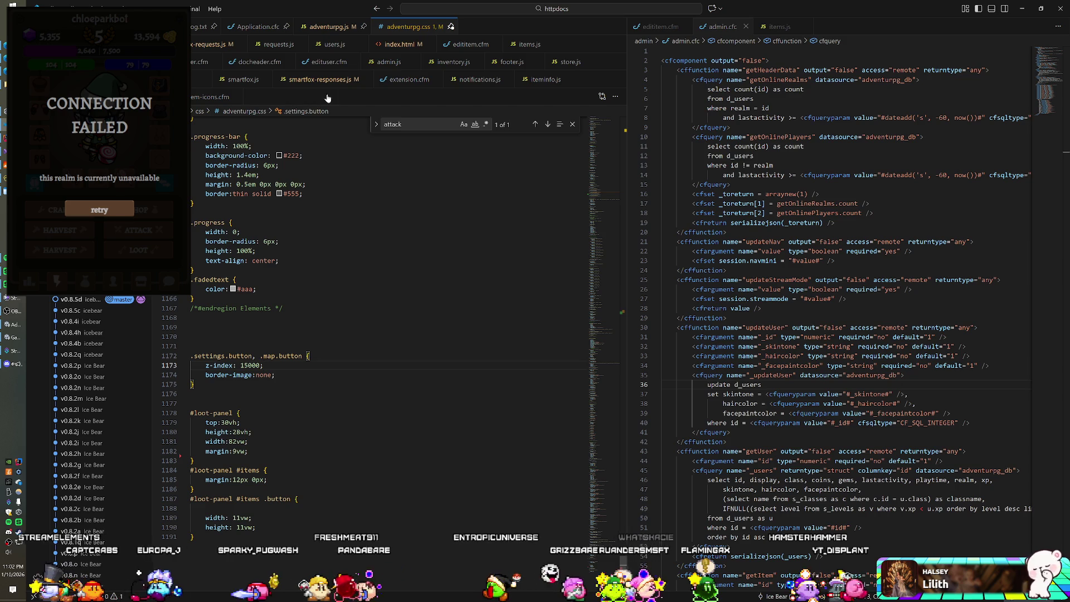
pyautogui.click(329, 29)
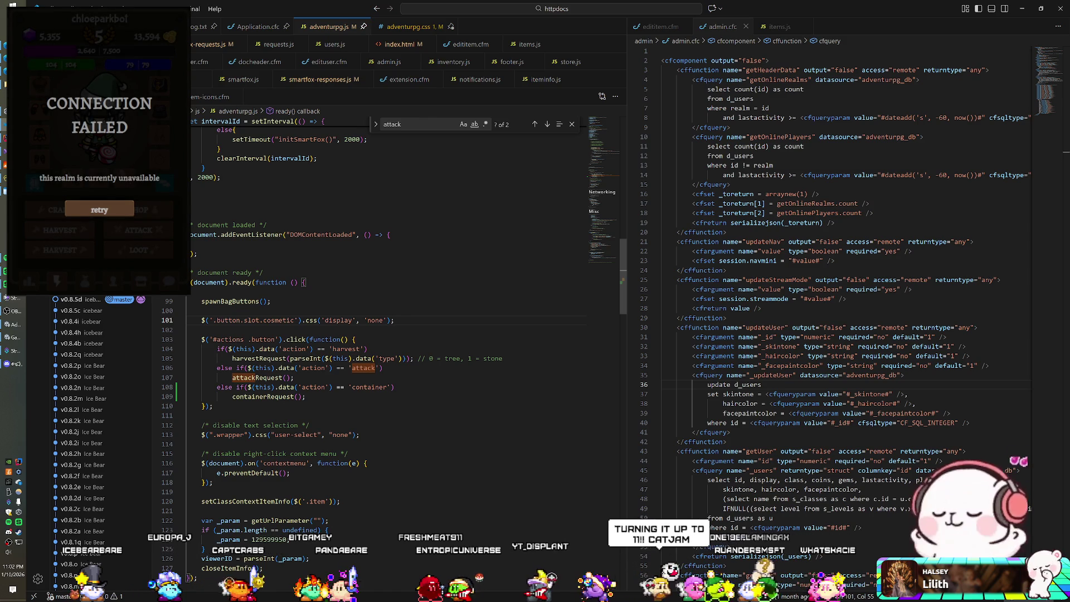
# Start a new $('#loot-panel' line in adventurpg.js, then discard it
pyautogui.press('Return')
pyautogui.write("$('#l")
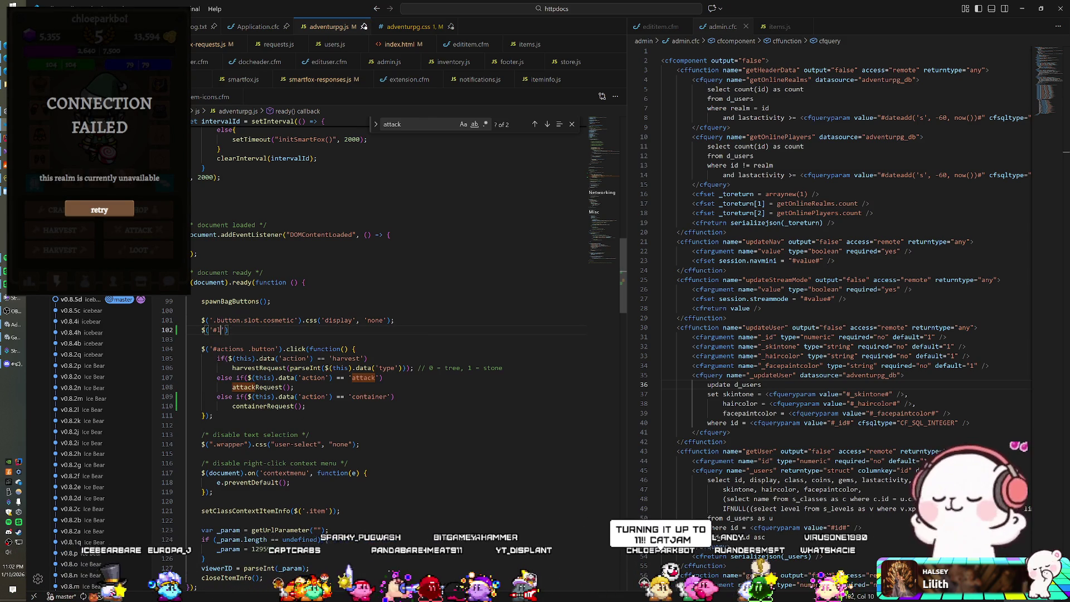
pyautogui.write('-p')
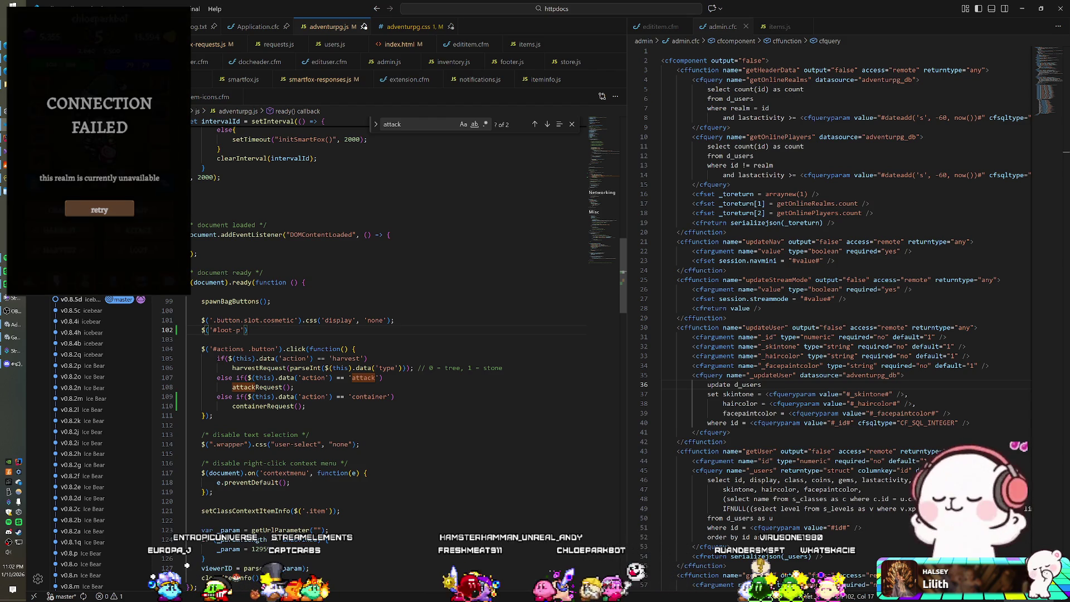
pyautogui.hotkey('shift', 'Up')
pyautogui.hotkey('shift', 'End')
pyautogui.press('BackSpace')
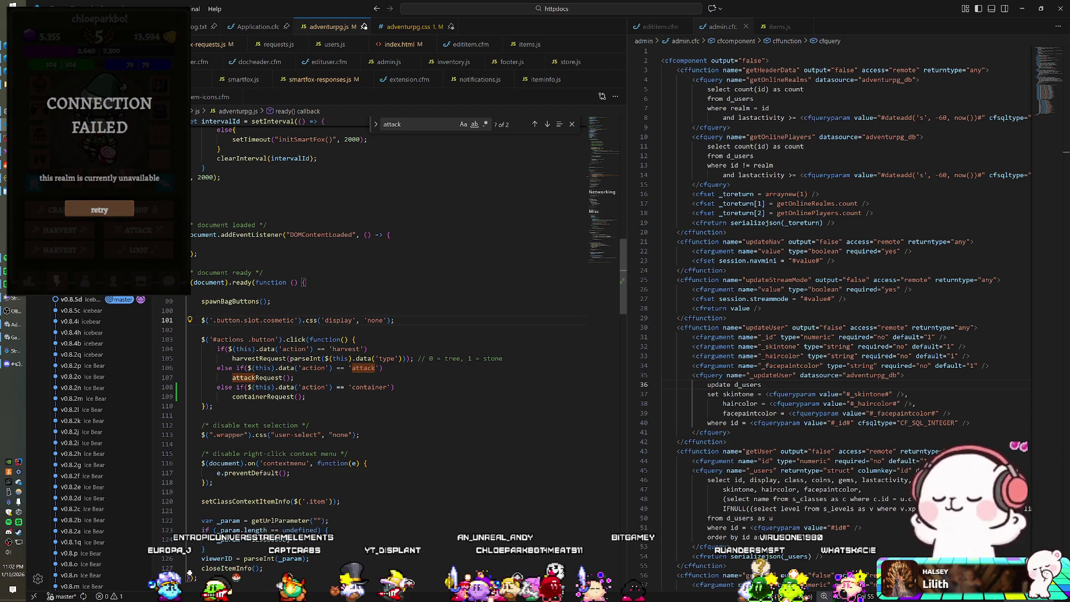
# Add style="display:none;" to the loot-panel div on line 538 of index.html
pyautogui.click(399, 44)
pyautogui.scroll(-3, 501, 223)
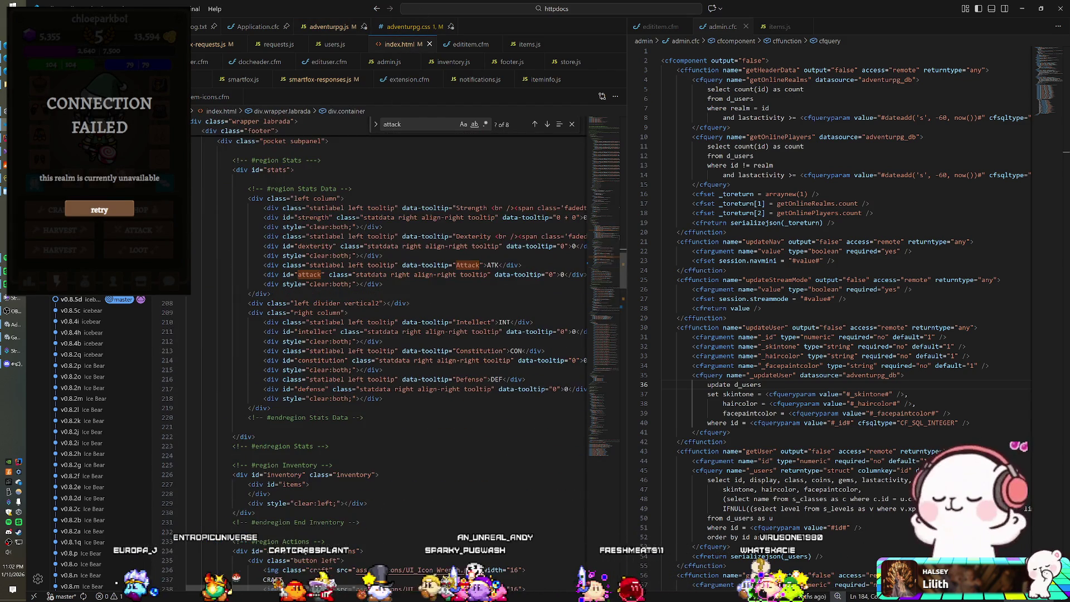
pyautogui.moveTo(624, 275); pyautogui.dragTo(611, 532)
pyautogui.scroll(5, 390, 334)
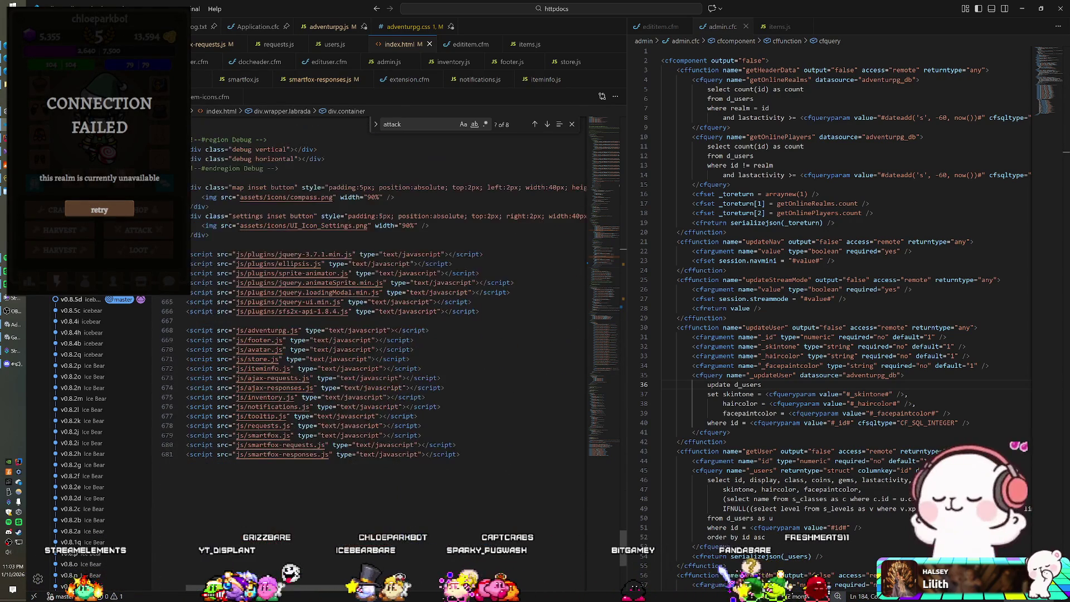
pyautogui.scroll(20, 390, 334)
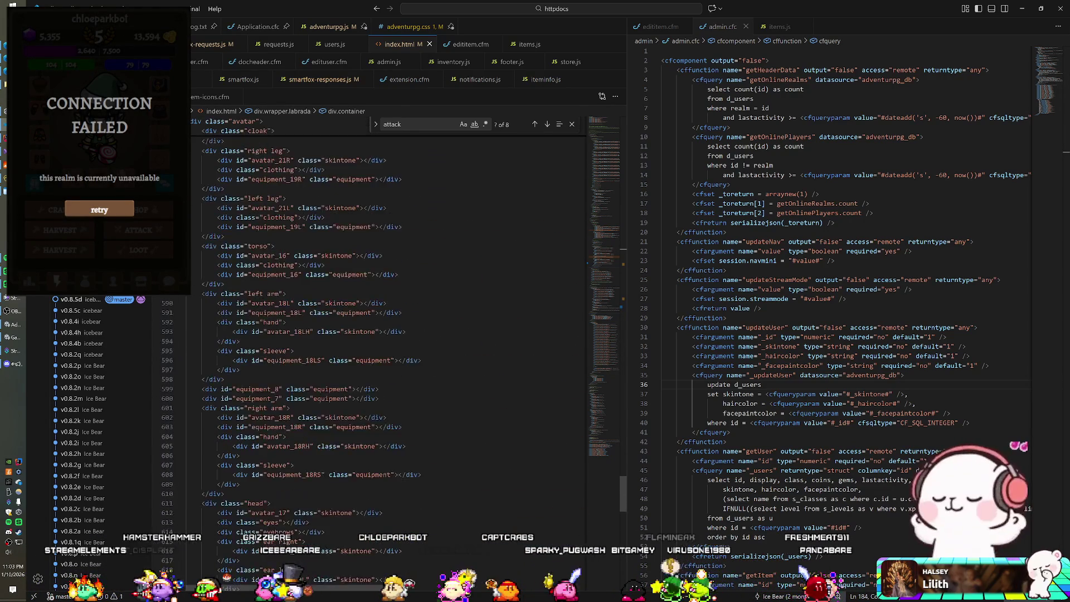
pyautogui.scroll(9, 390, 334)
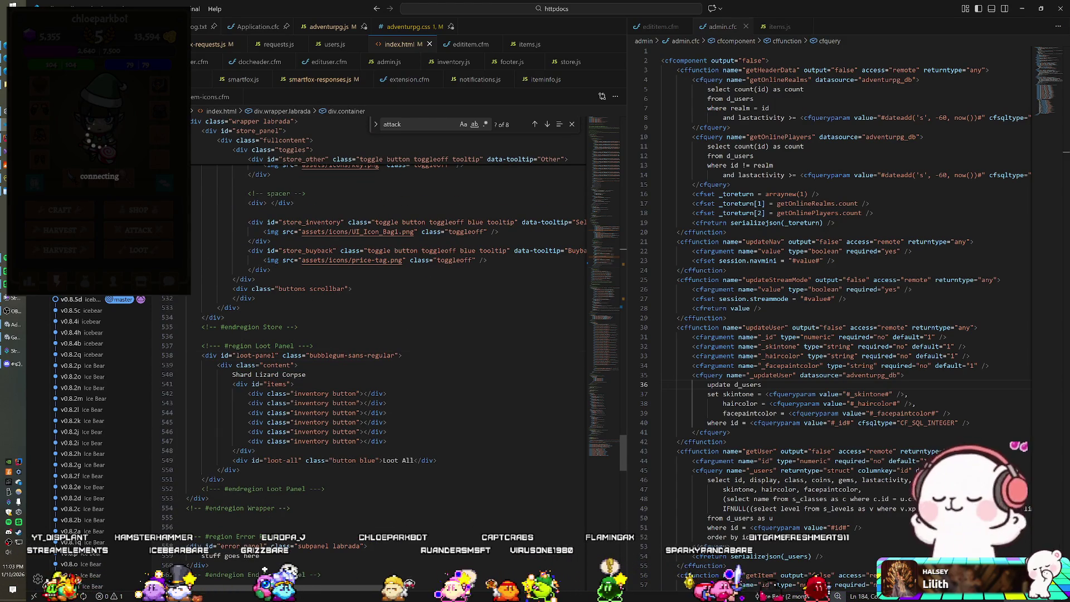
pyautogui.write(' style')
pyautogui.press('Return')
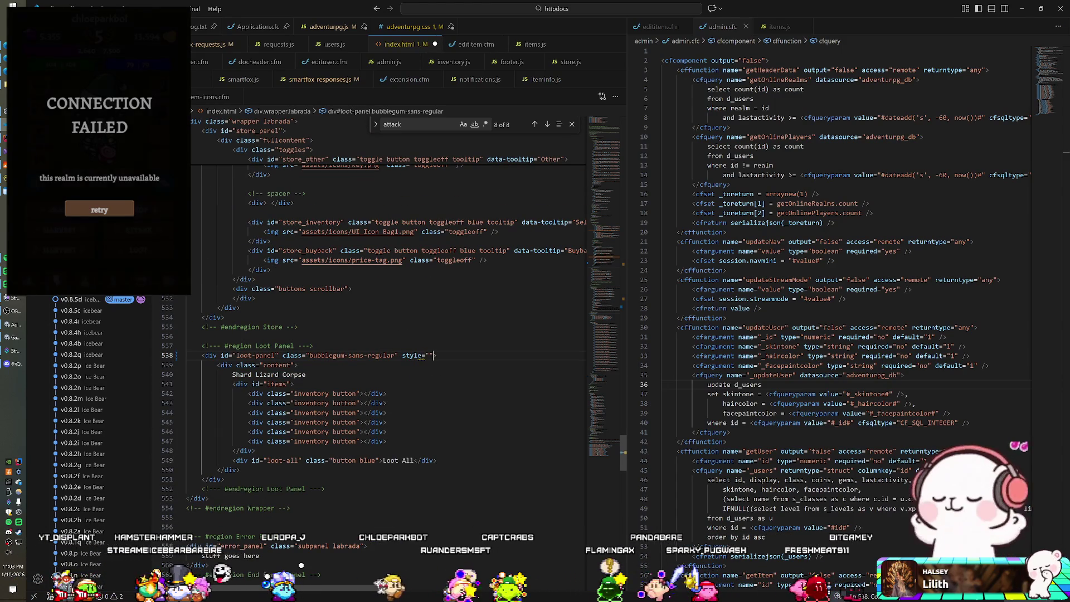
pyautogui.write('isplay:none')
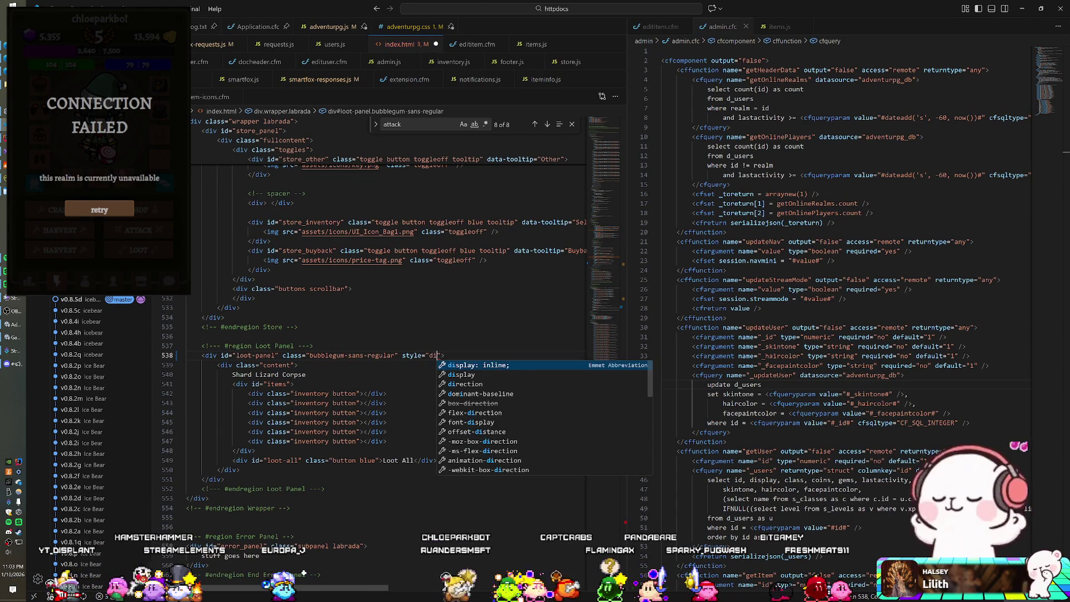
pyautogui.write(';')
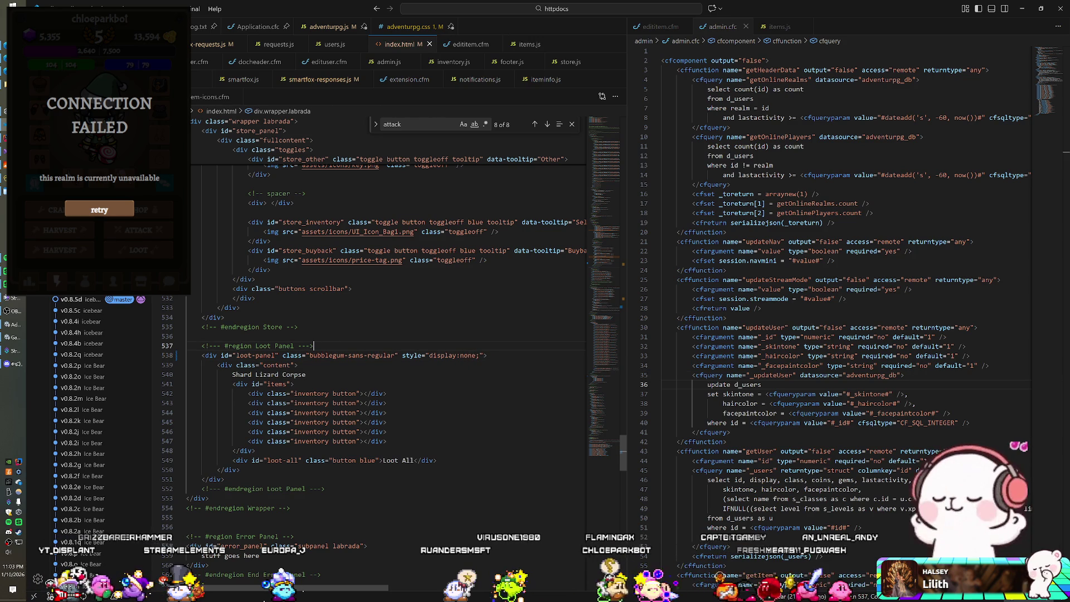
pyautogui.hotkey('alt', 'Tab')
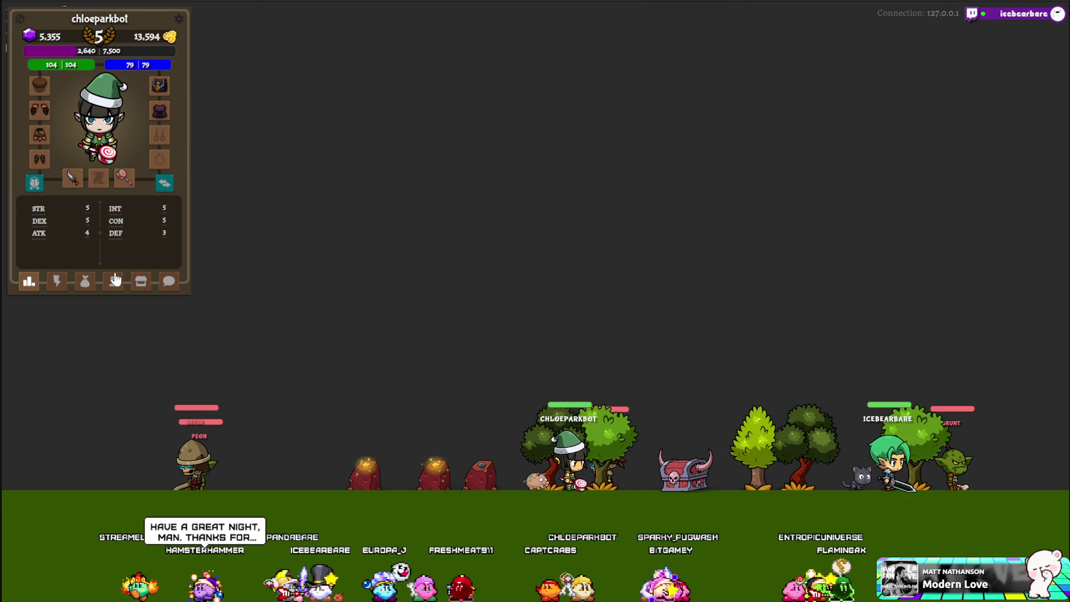
# Open the lightning actions tab and use LOOT to send the character to the treasure chest
pyautogui.click(56, 280)
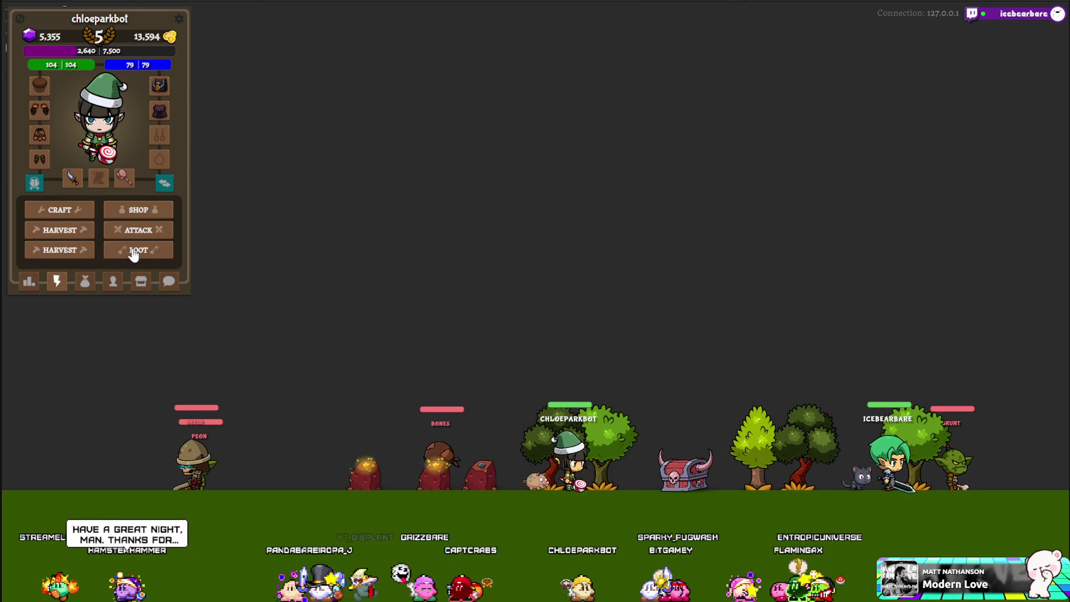
pyautogui.click(108, 249)
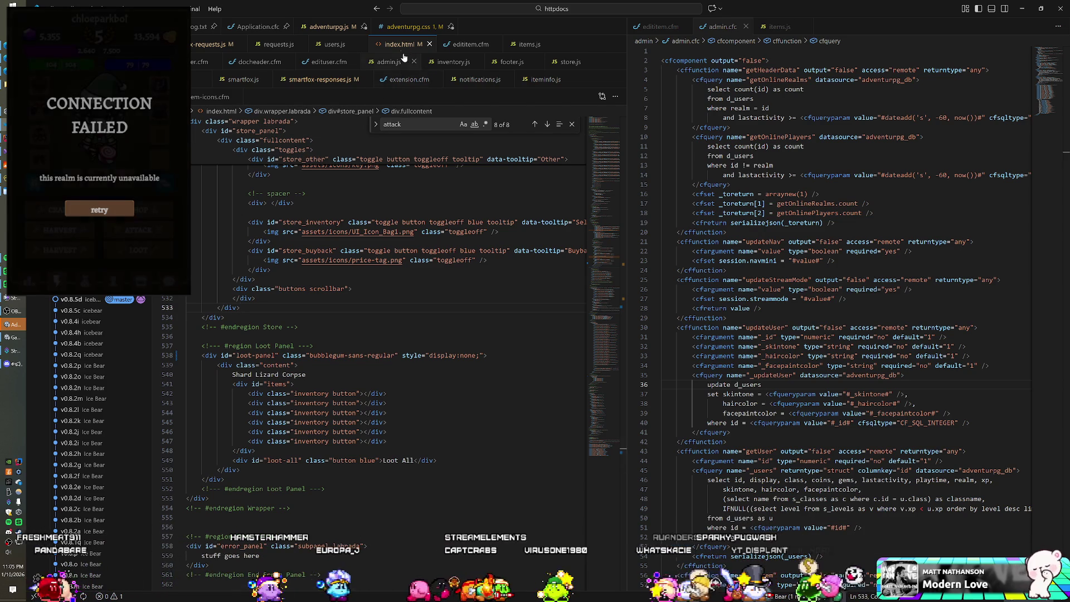
# Inspect line 151 of the ContainerInventory case in smartfox-responses.js, then go back to Unity
pyautogui.click(314, 26)
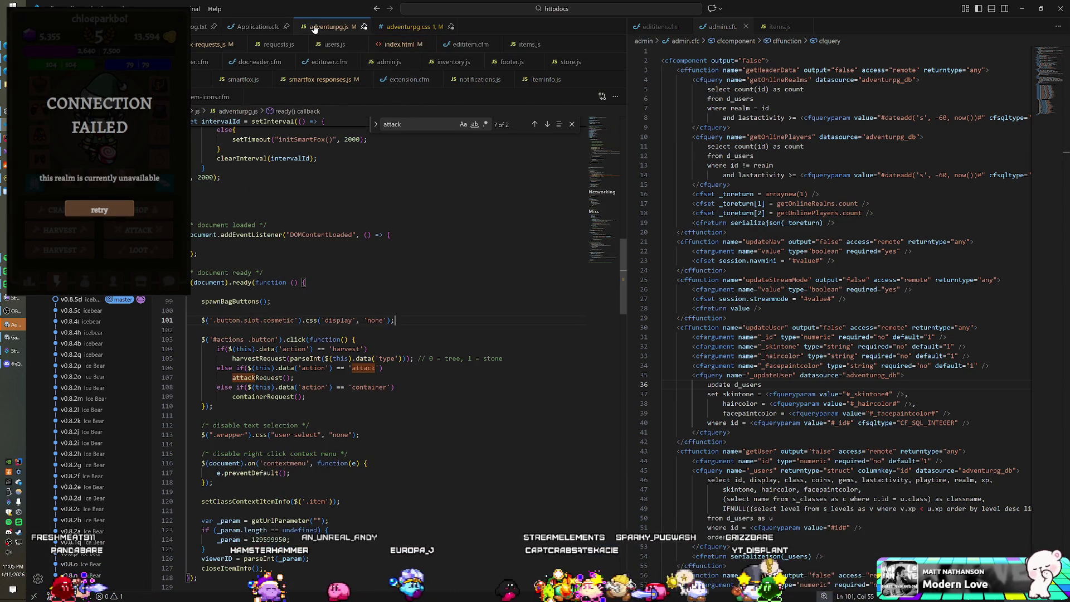
pyautogui.click(307, 81)
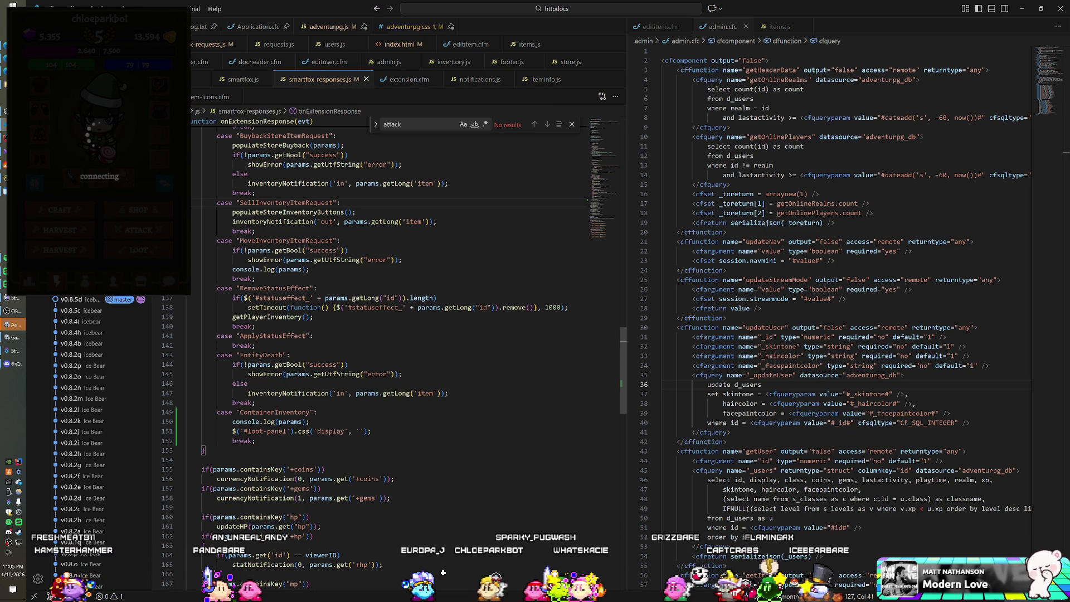
pyautogui.click(371, 430)
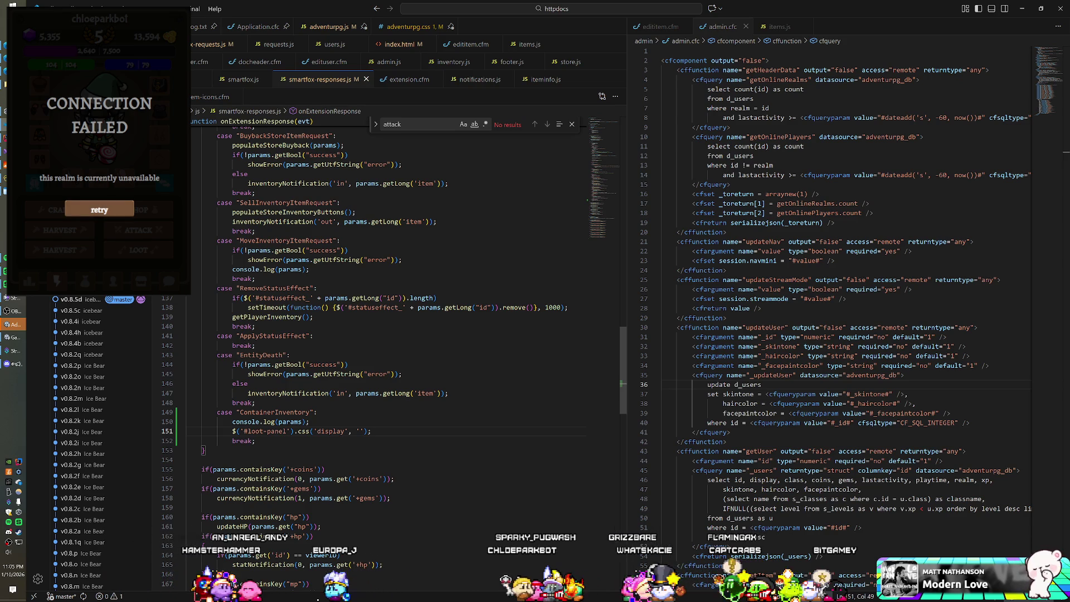
pyautogui.hotkey('alt', 'Tab')
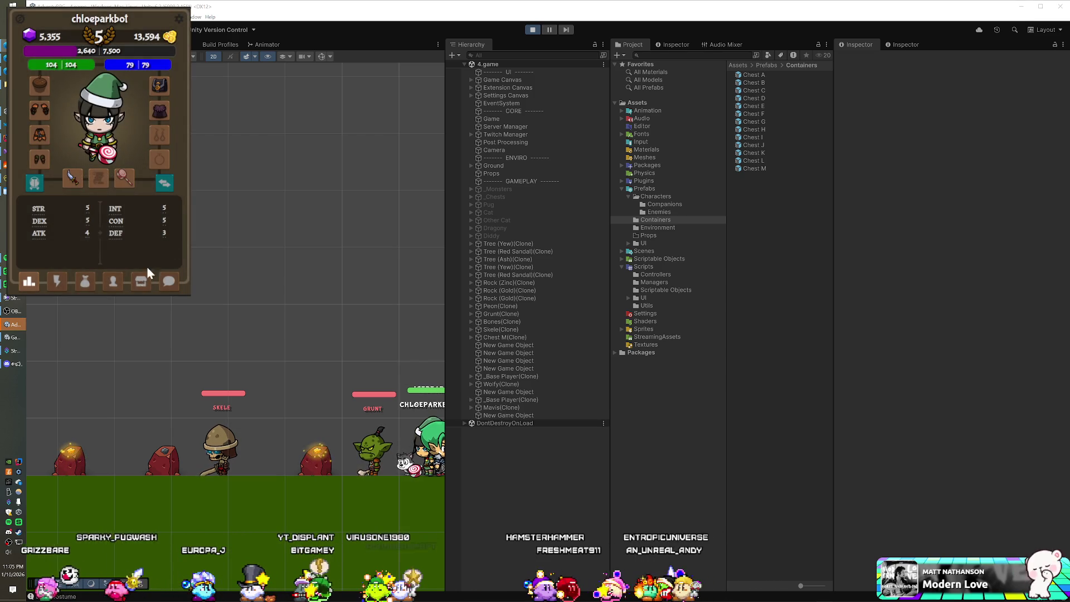
# Show the Craft, Shop, Harvest, Attack and Loot buttons via the lightning tab
pyautogui.click(59, 284)
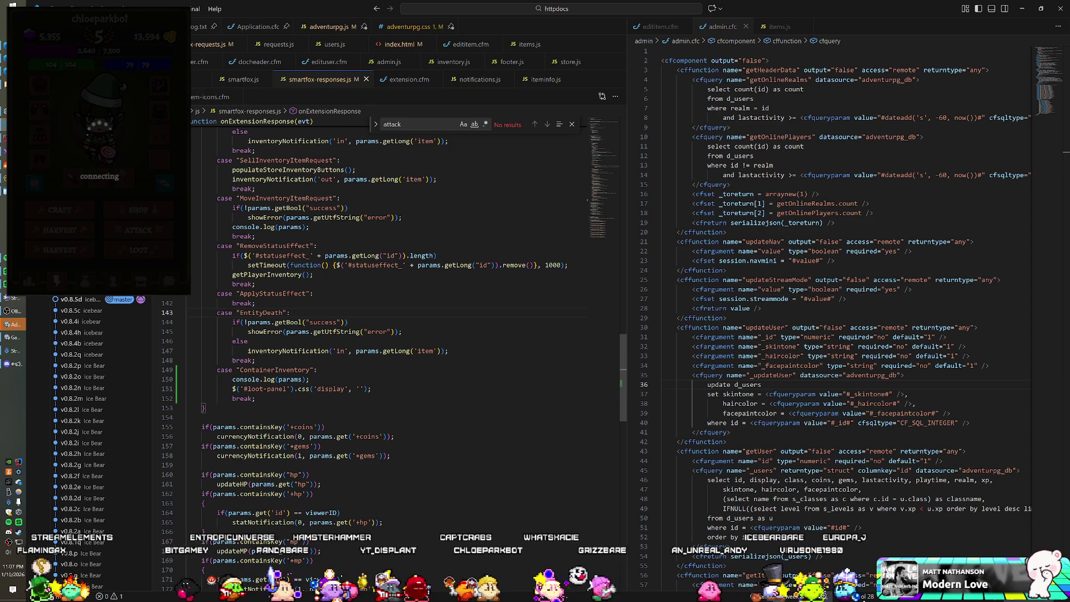
# Review the #loot-panel markup in index.html, then switch to adventurpg.js
pyautogui.click(381, 46)
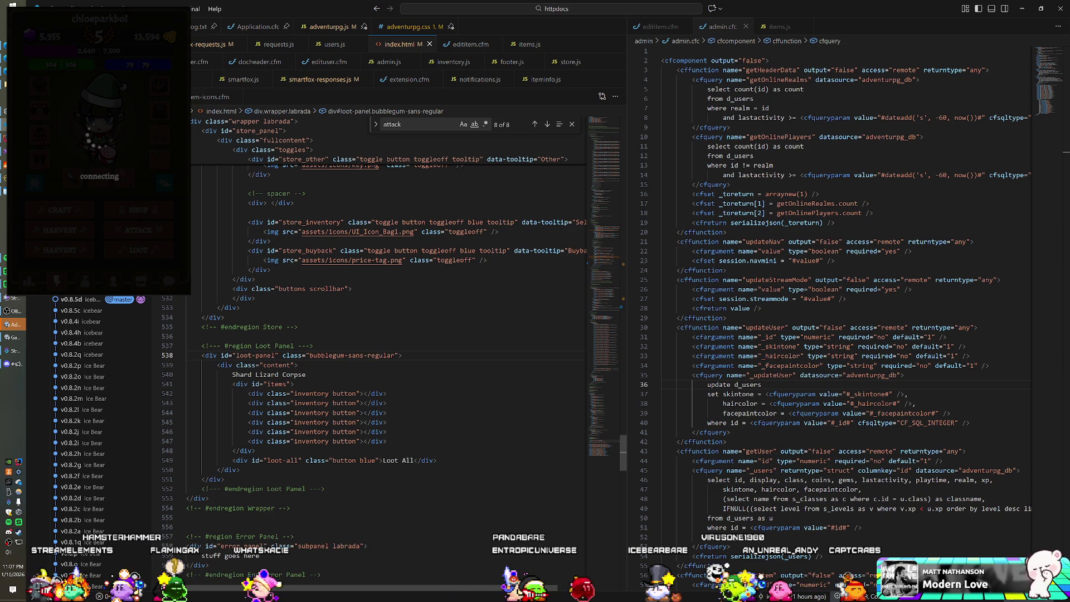
pyautogui.click(321, 28)
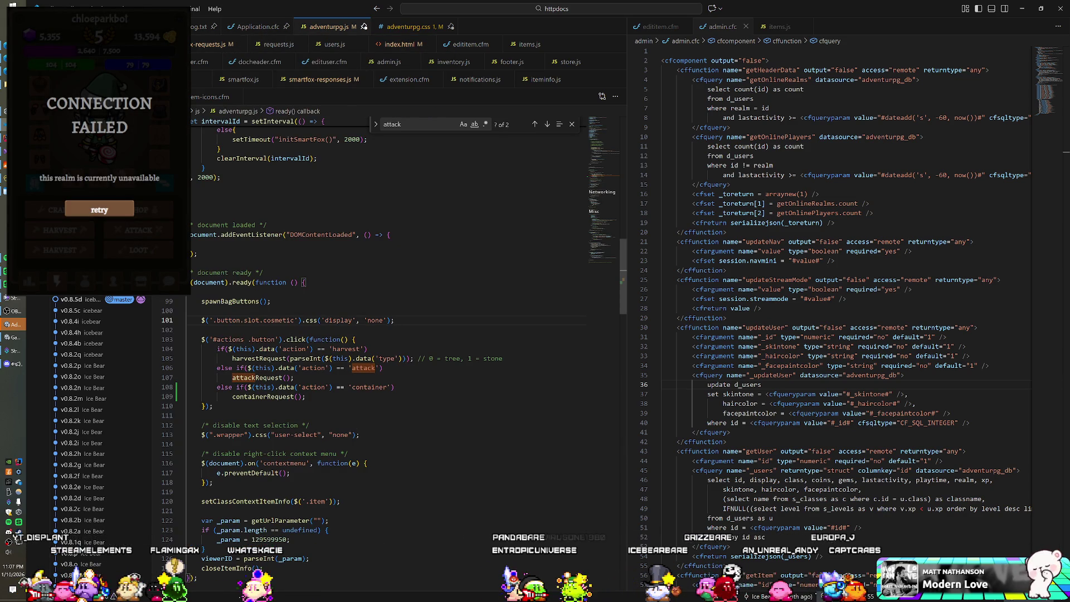
# Add $('#loot-panel').css('display', 'none'); after line 101 in adventurpg.js's document-ready block
pyautogui.press('Return')
pyautogui.press('Return')
pyautogui.write("$('#")
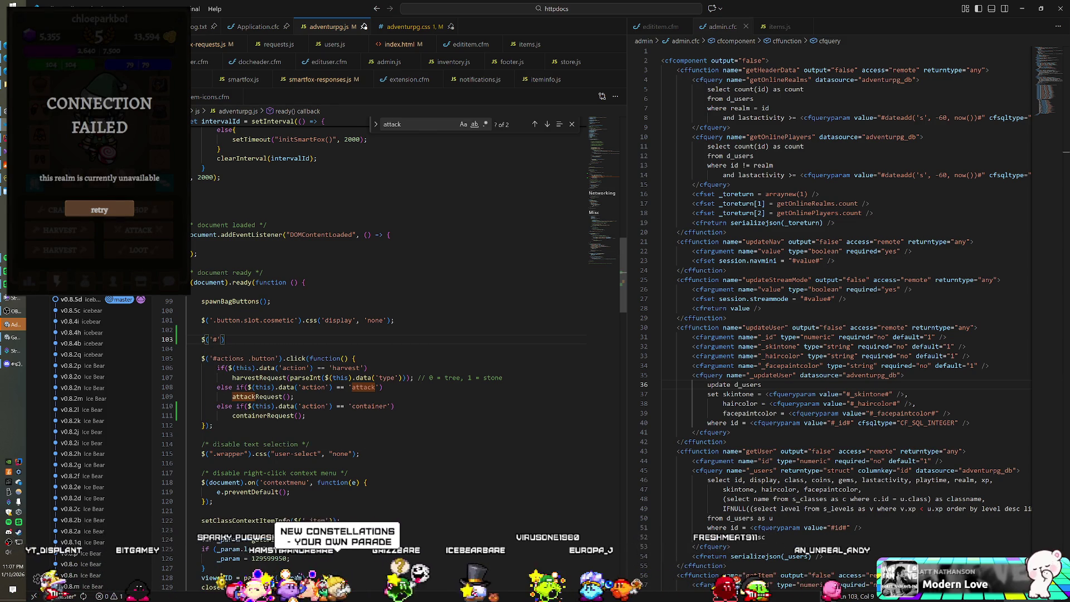
pyautogui.write("loot-panel'")
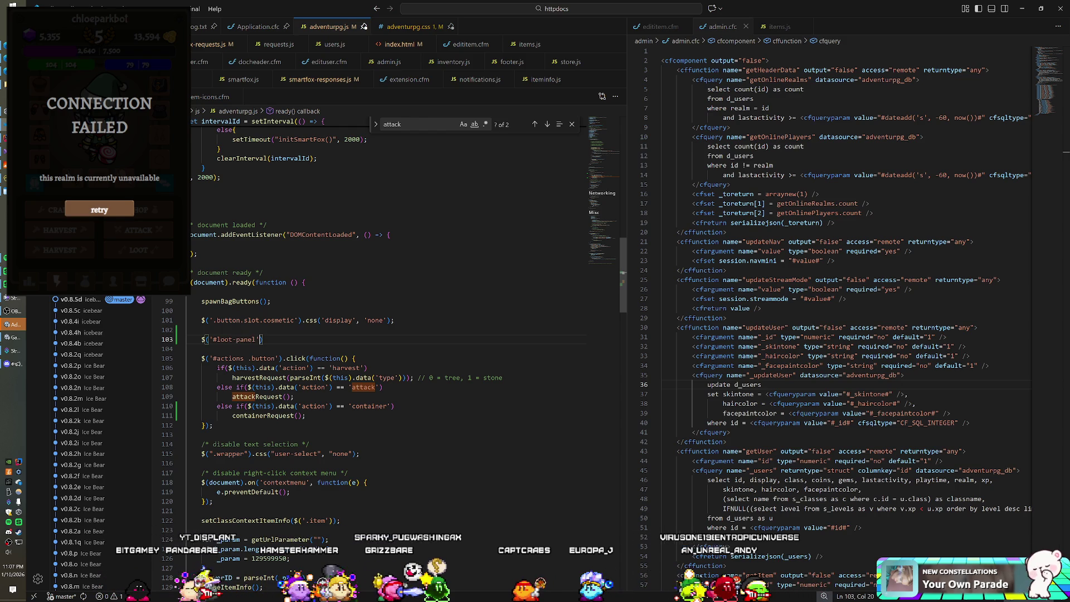
pyautogui.write(").css('display")
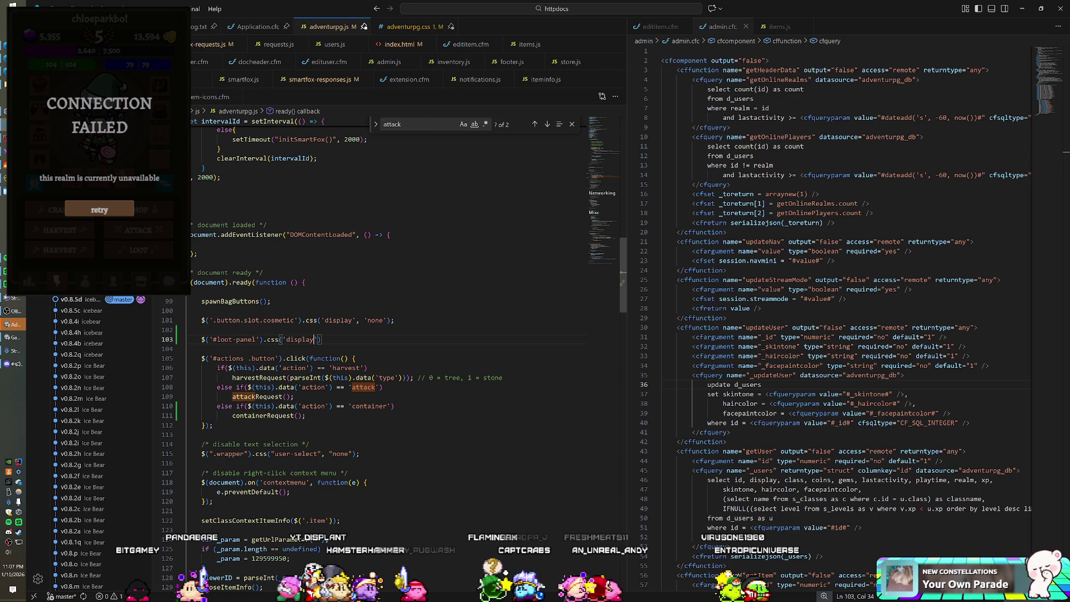
pyautogui.write("'none")
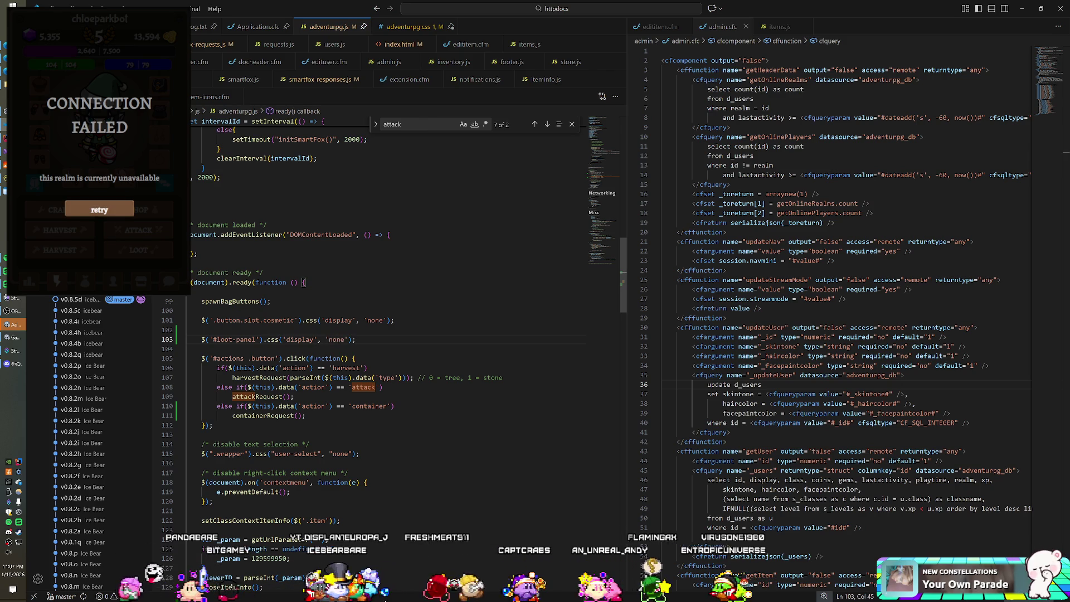
pyautogui.hotkey('alt', 'Tab')
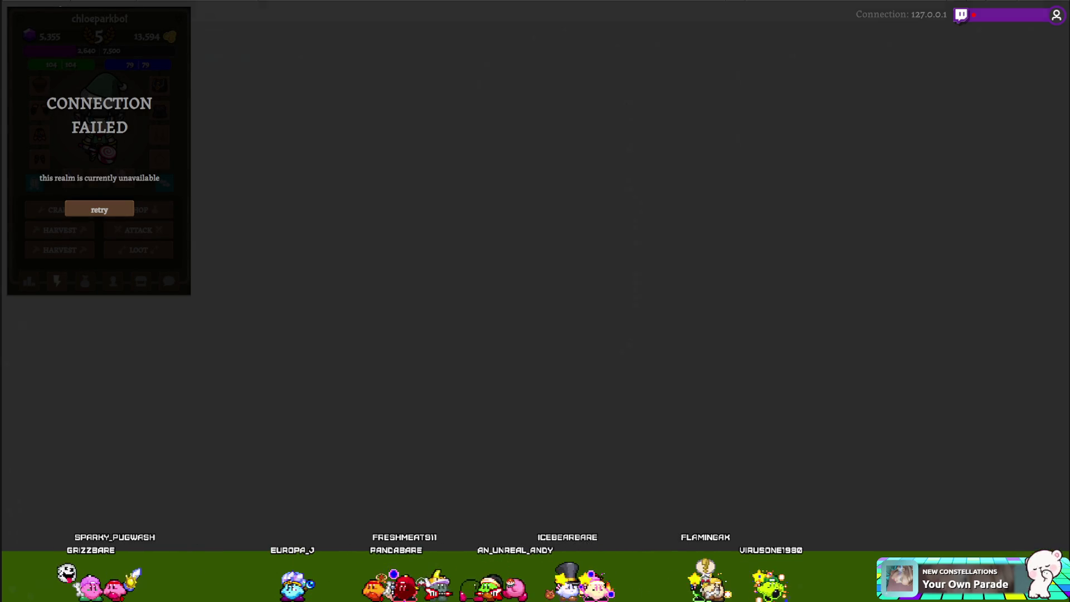
# Start play mode in Unity and send the character to loot the nearby chest
pyautogui.click(532, 29)
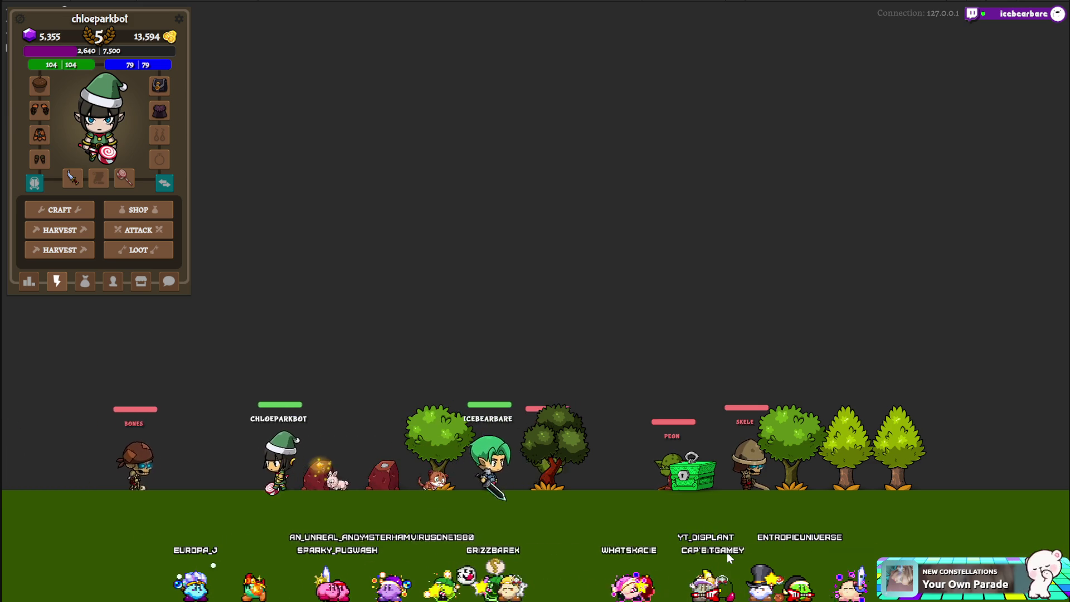
pyautogui.click(132, 250)
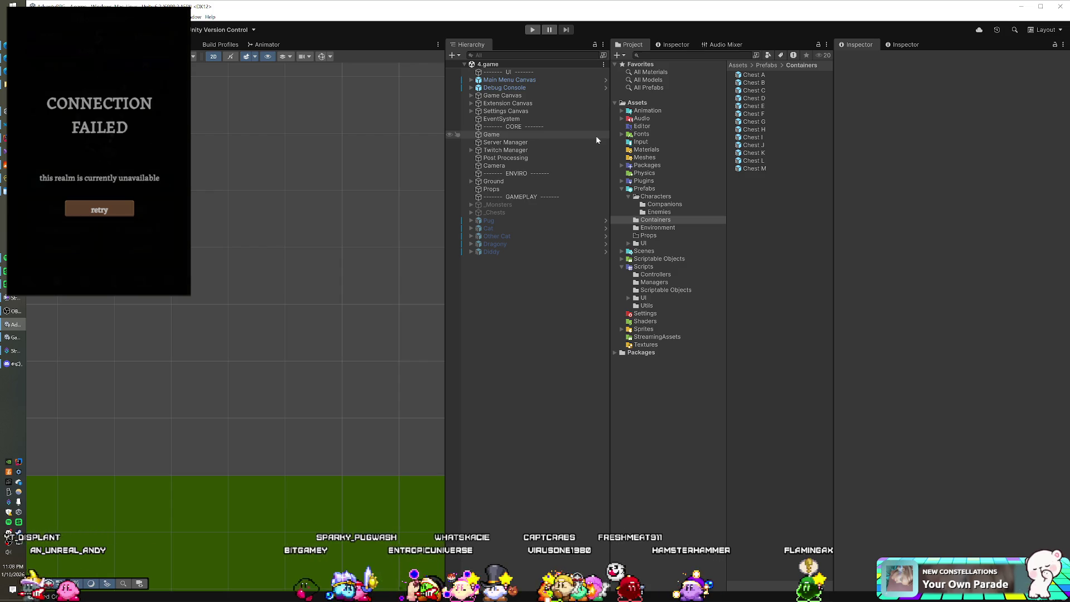
# Back in VS Code, review adventurpg.js: line 103's display 'none' and the actions click handler
pyautogui.hotkey('alt', 'Tab')
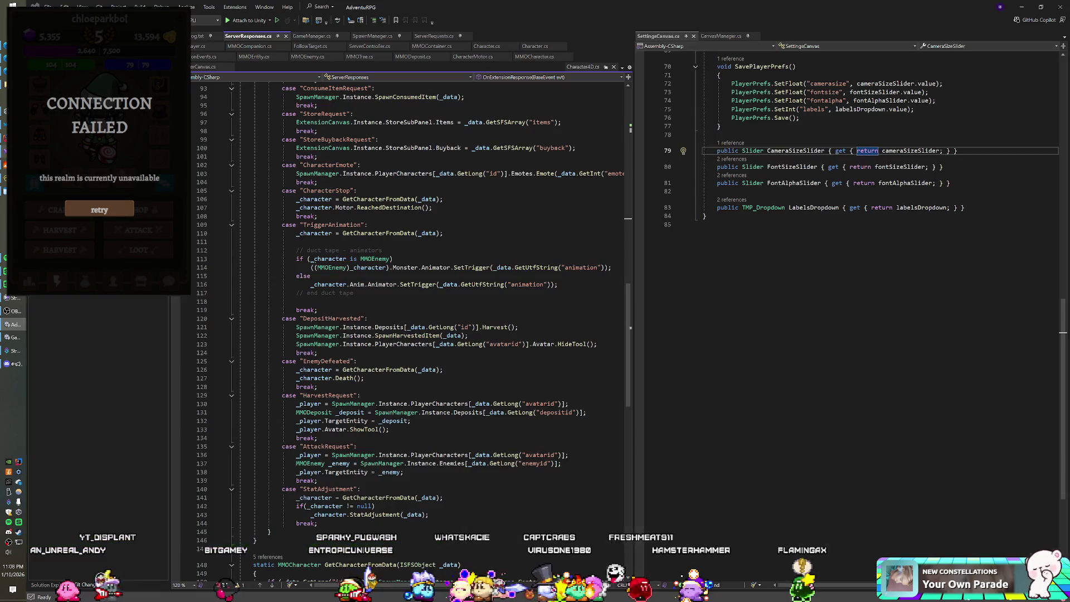
pyautogui.hotkey('alt', 'Tab')
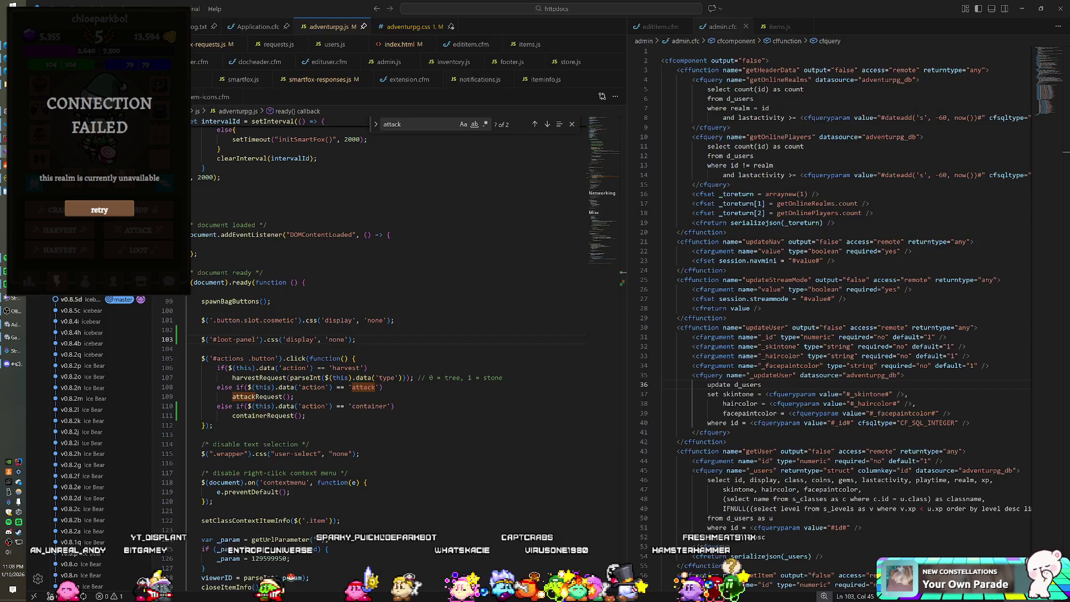
pyautogui.scroll(-2, 390, 334)
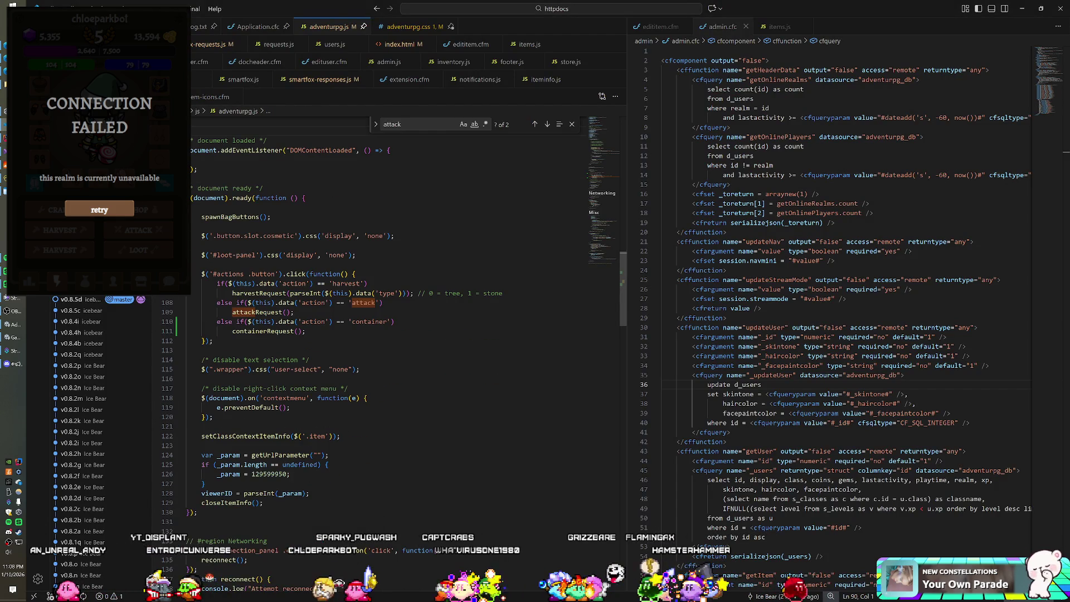
pyautogui.scroll(-1, 390, 334)
pyautogui.scroll(-1, 390, 334)
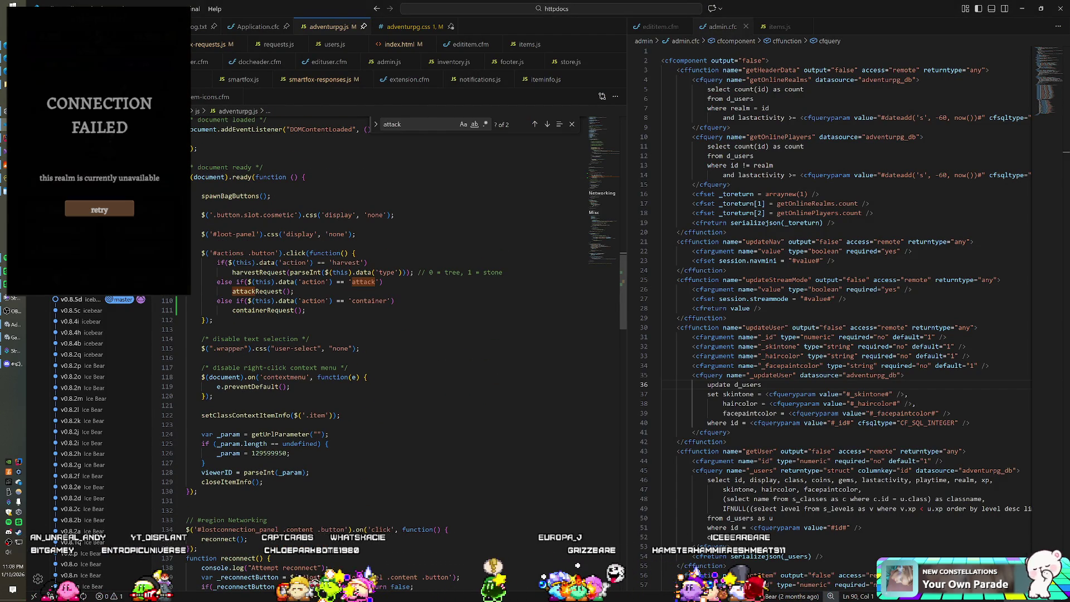
pyautogui.click(356, 234)
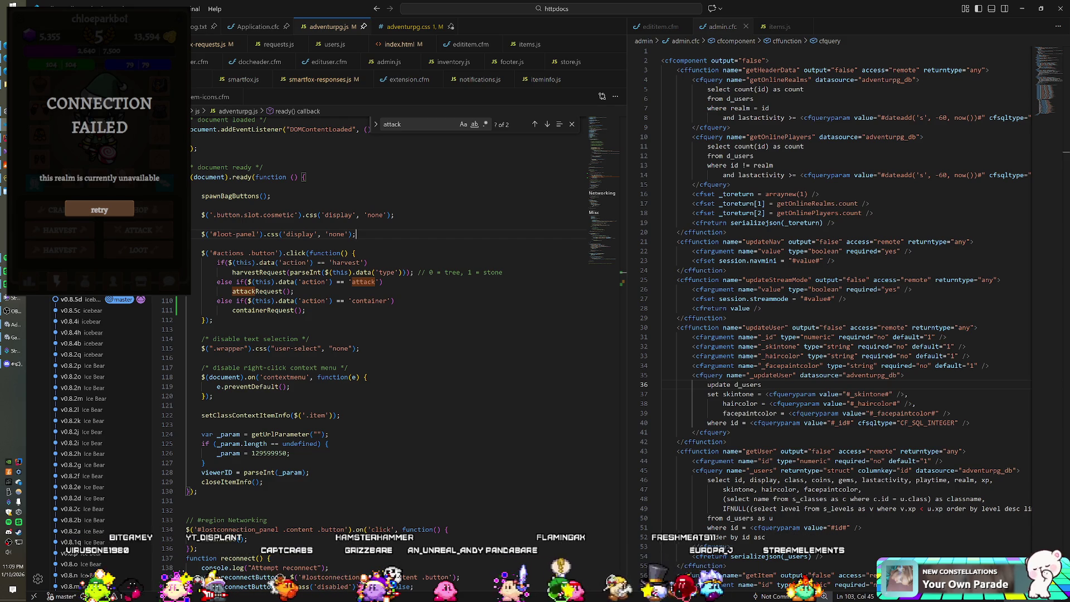
pyautogui.click(310, 338)
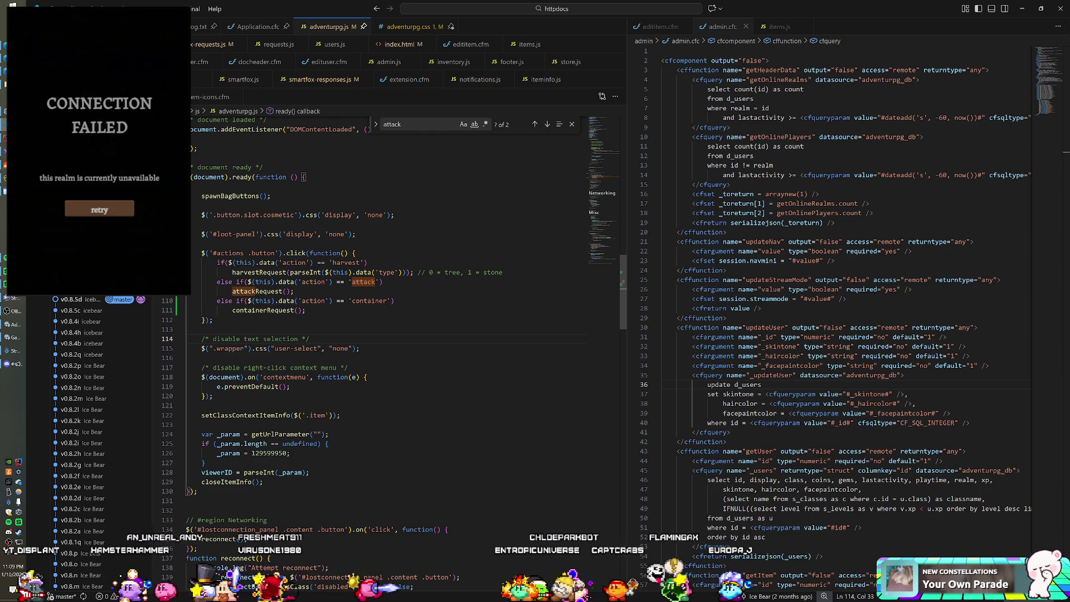
pyautogui.press('Up')
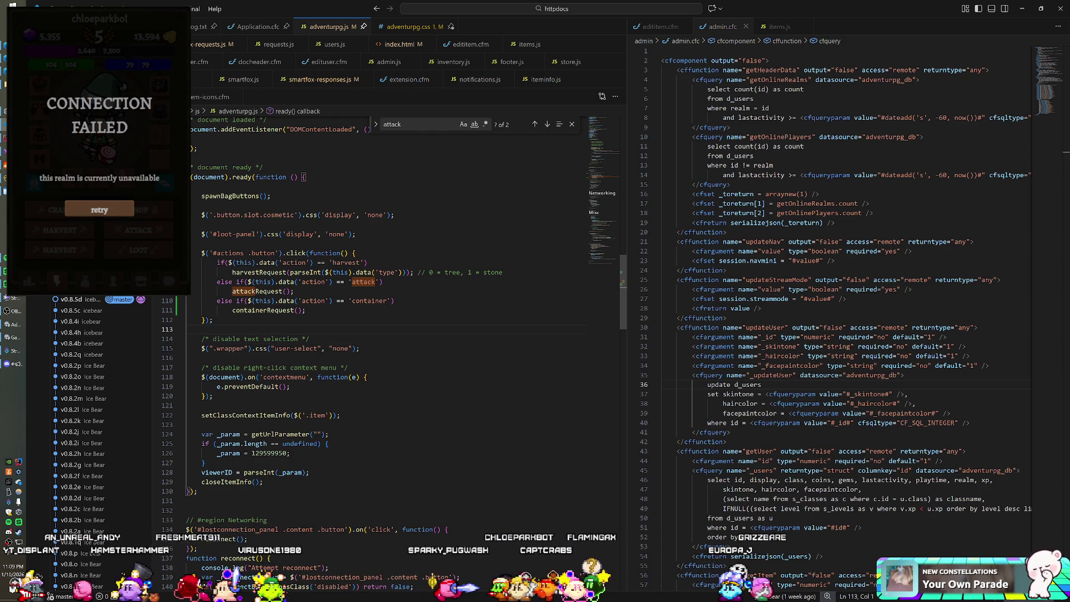
pyautogui.scroll(-1, 390, 306)
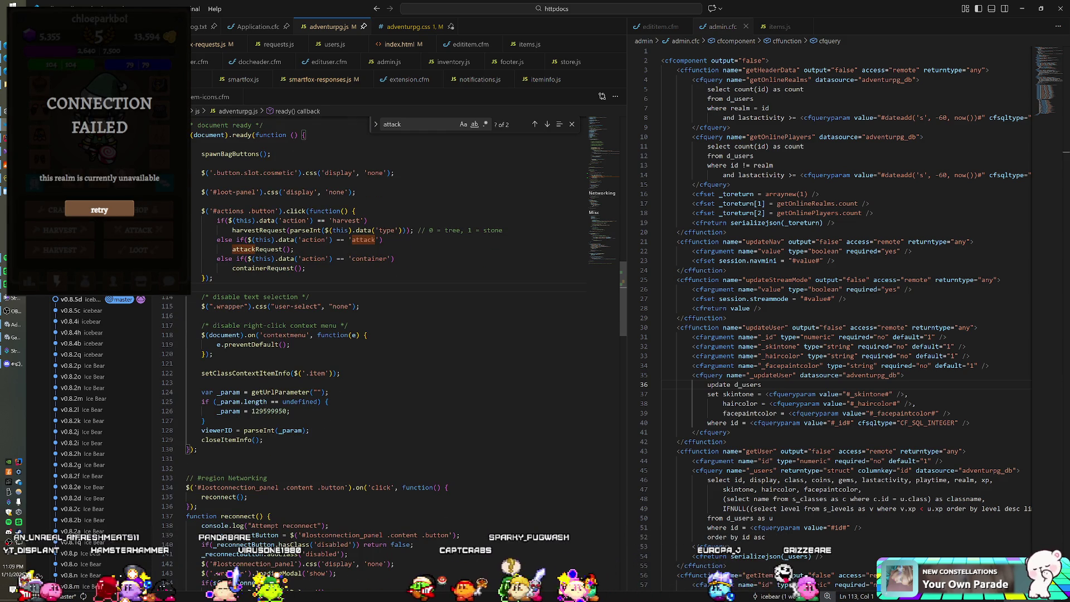
pyautogui.click(306, 268)
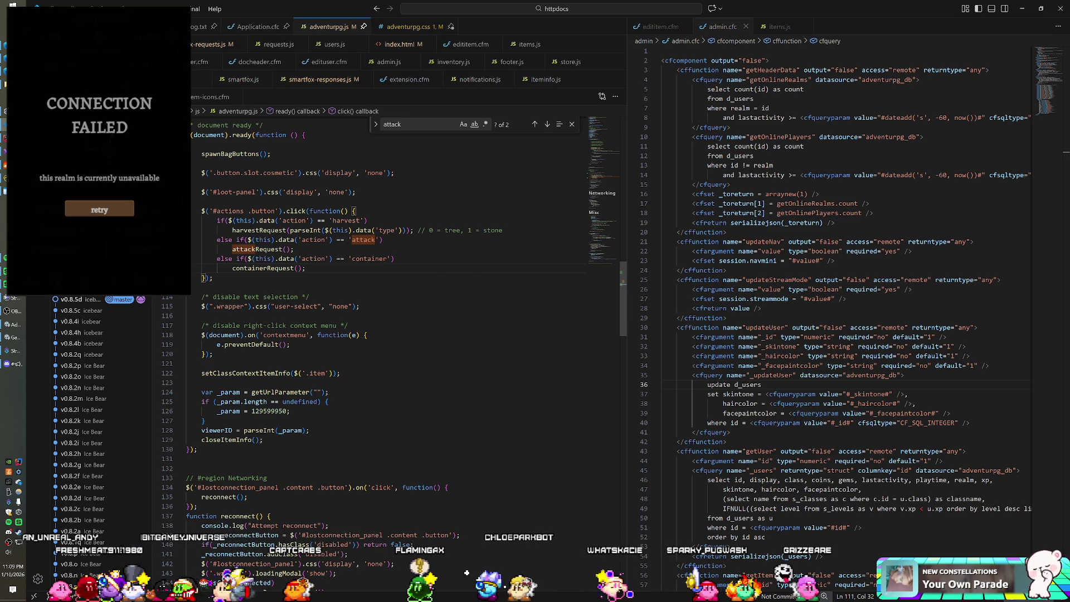
pyautogui.scroll(1, 390, 306)
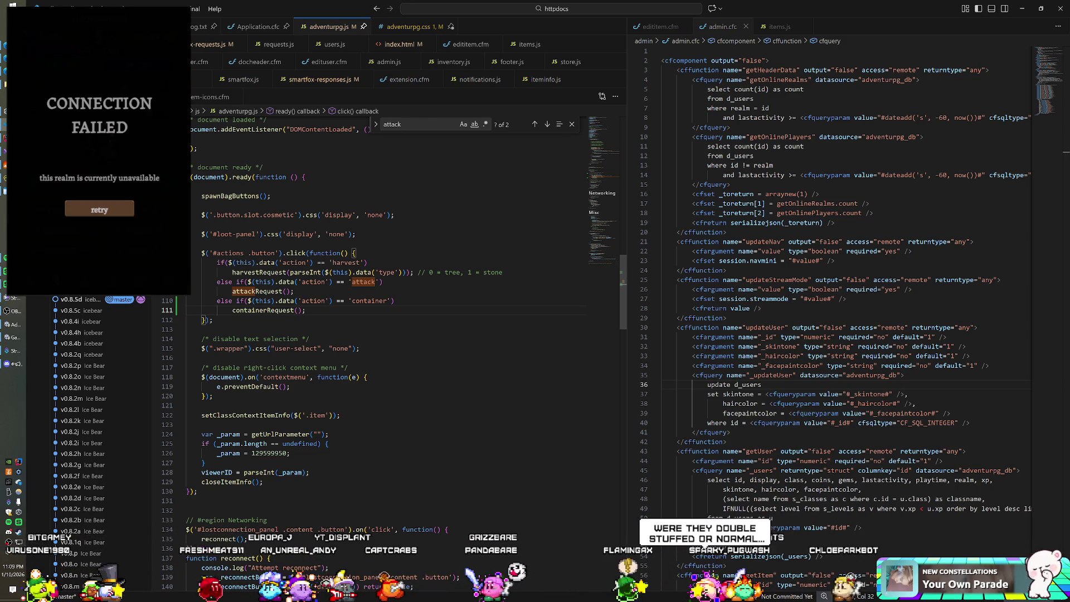
pyautogui.click(340, 234)
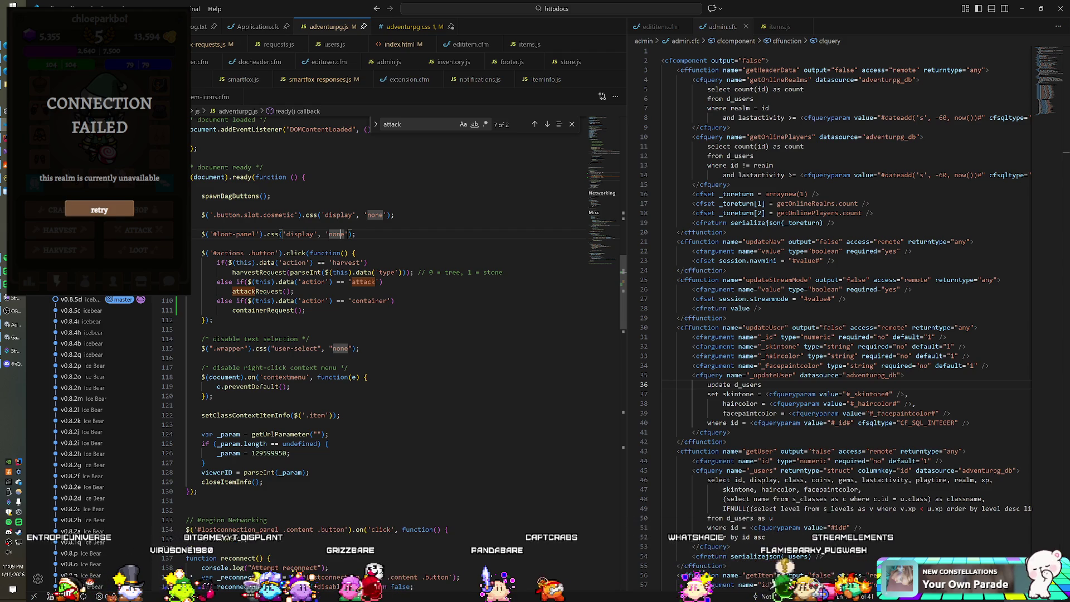
# Check the #loot-panel rules in adventurpg.css, then relaunch the game from Unity with Ctrl+P
pyautogui.click(421, 26)
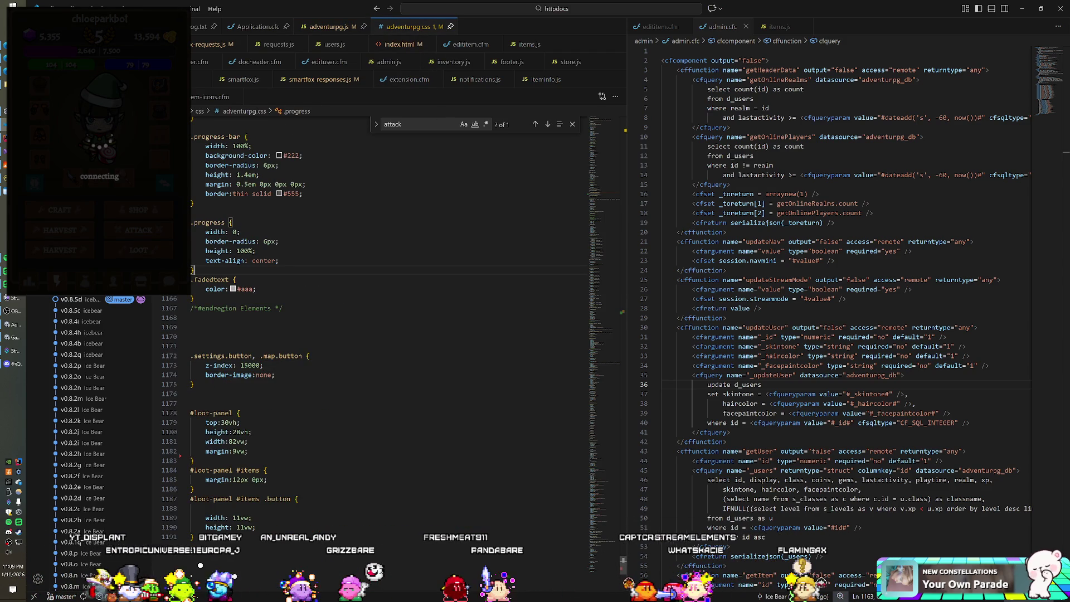
pyautogui.click(337, 28)
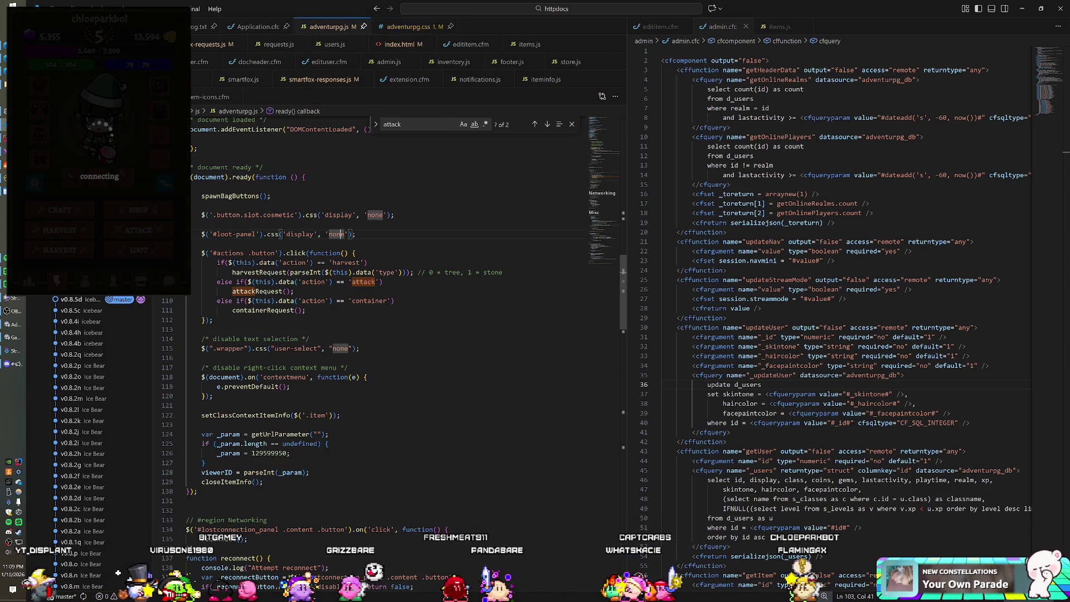
pyautogui.hotkey('alt', 'Tab')
pyautogui.hotkey('ctrl', 'p')
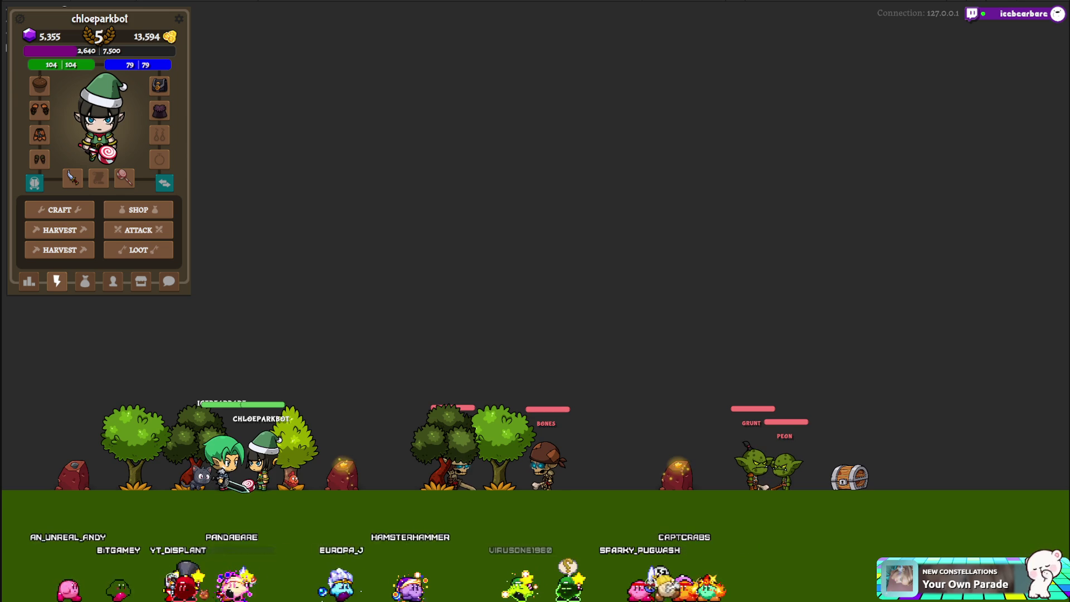
# Choose LOOT in the action panel and watch the character walk to the chest
pyautogui.click(142, 252)
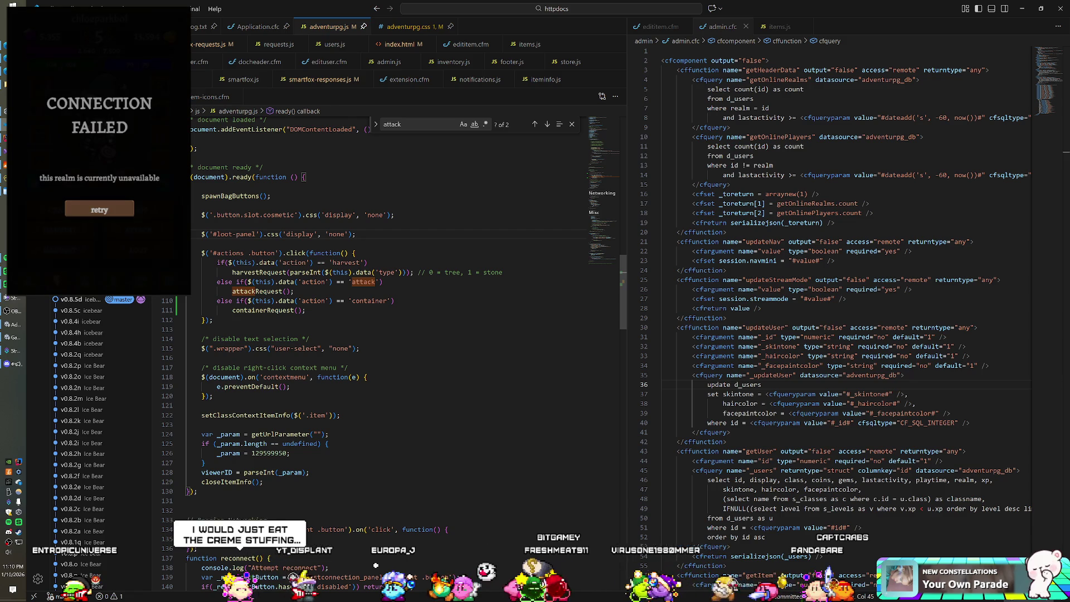
# In smartfox-responses.js, correct line 151 to .css("display", "") with double quotes
pyautogui.hotkey('ctrl', 'Tab')
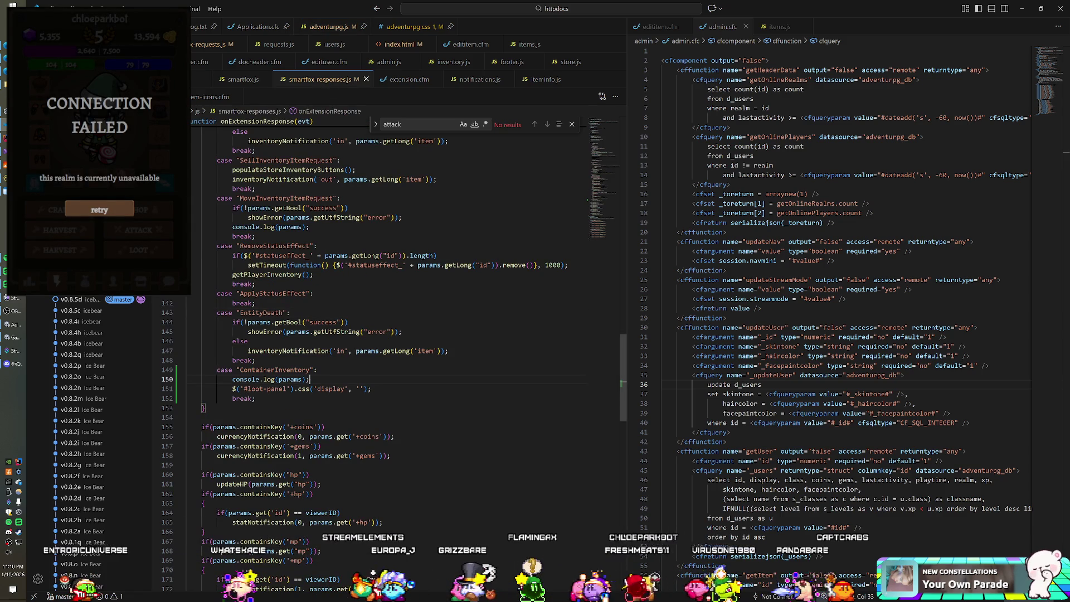
pyautogui.click(295, 379)
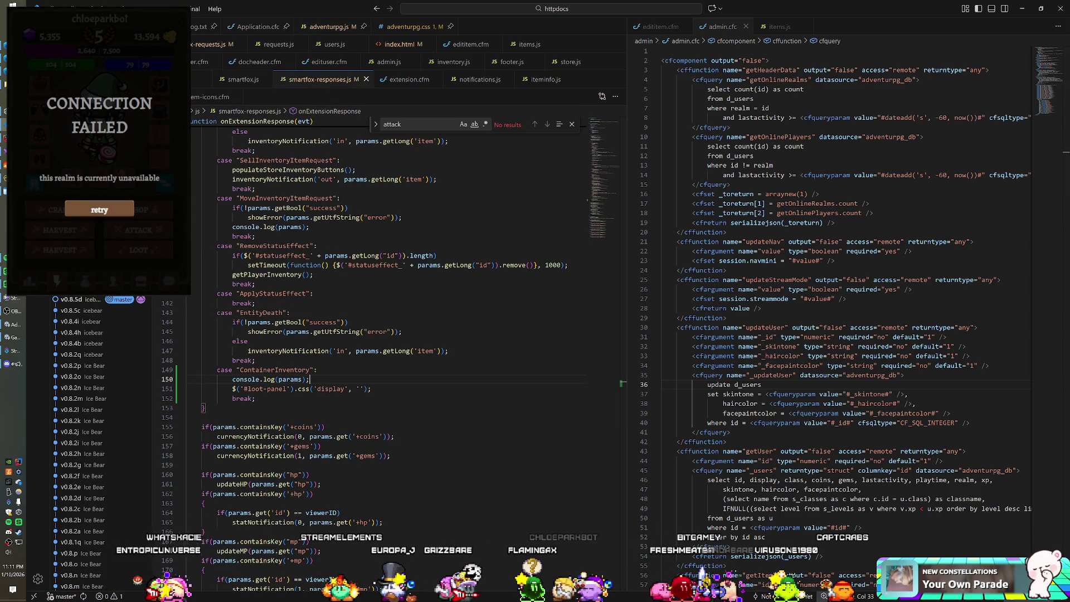
pyautogui.click(371, 388)
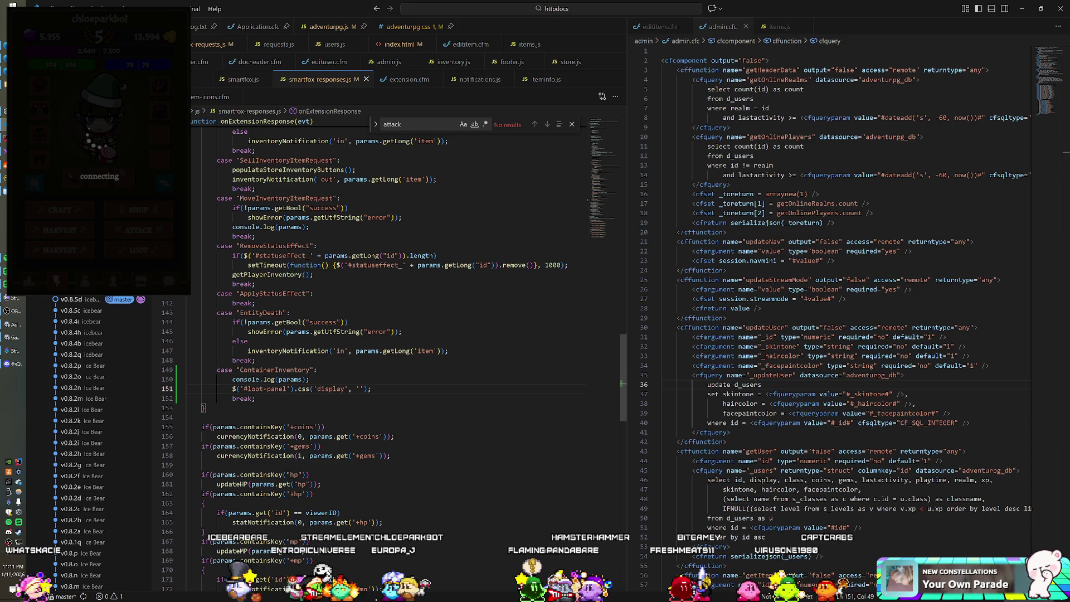
pyautogui.click(313, 388)
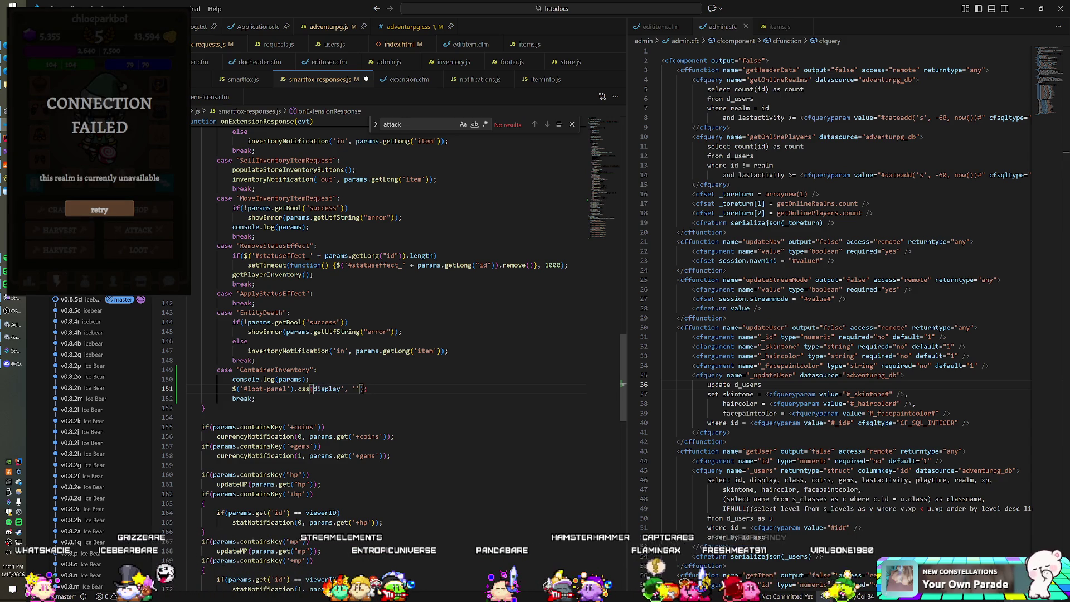
pyautogui.write("'")
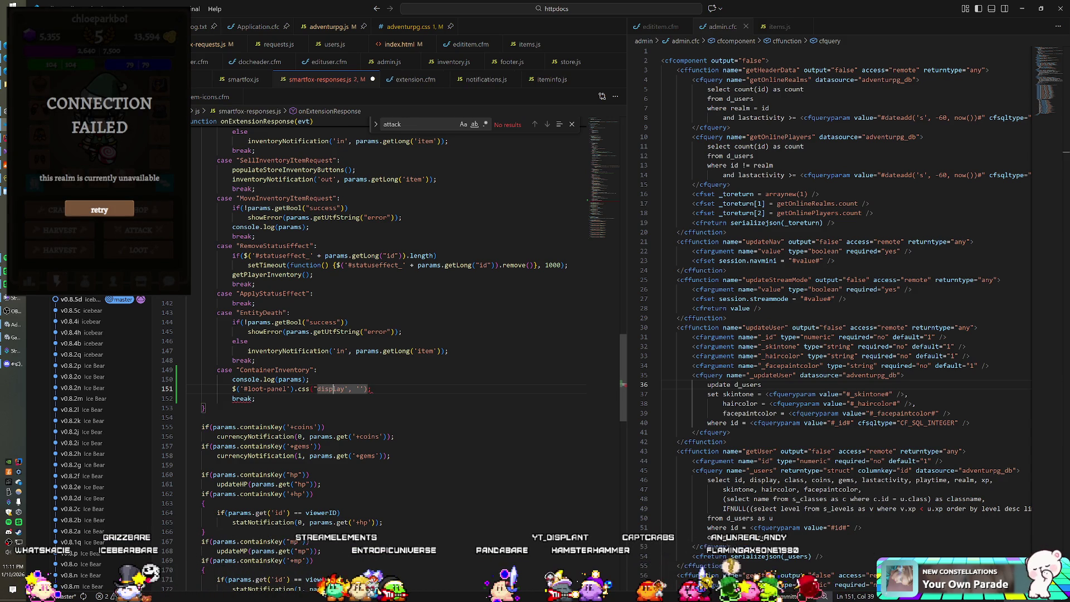
pyautogui.press('BackSpace')
pyautogui.write('", ')
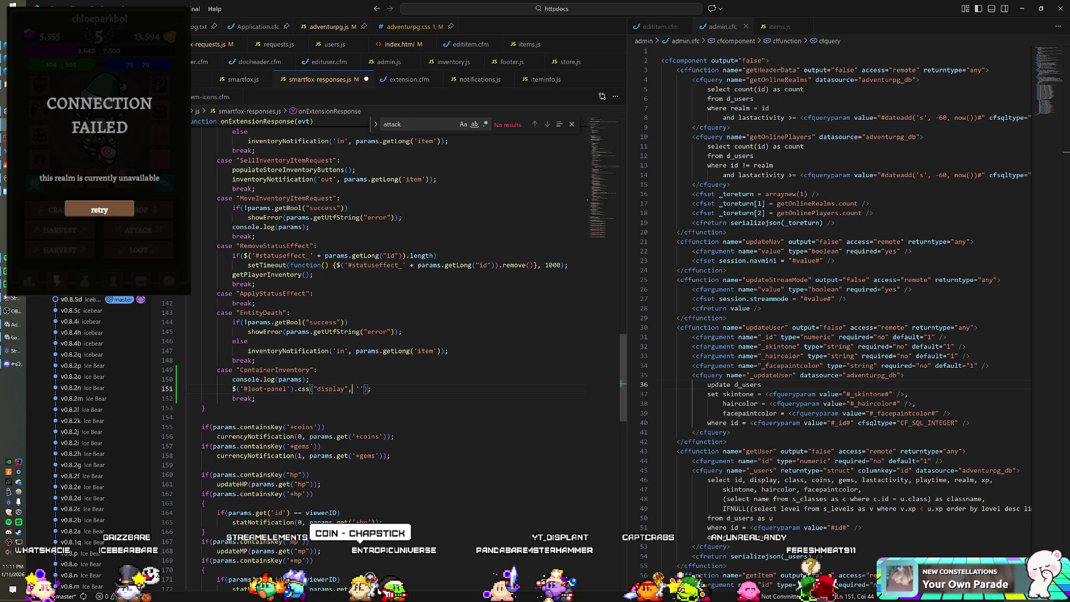
pyautogui.write("'")
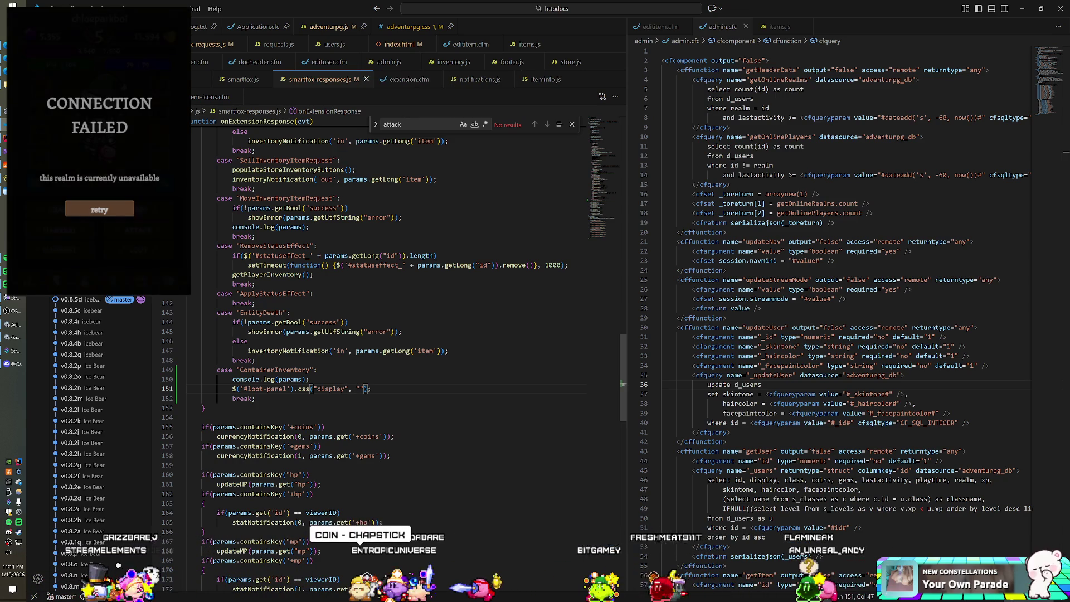
# Add console.log(''); on a new line 152 below the loot panel call
pyautogui.press('End')
pyautogui.press('Return')
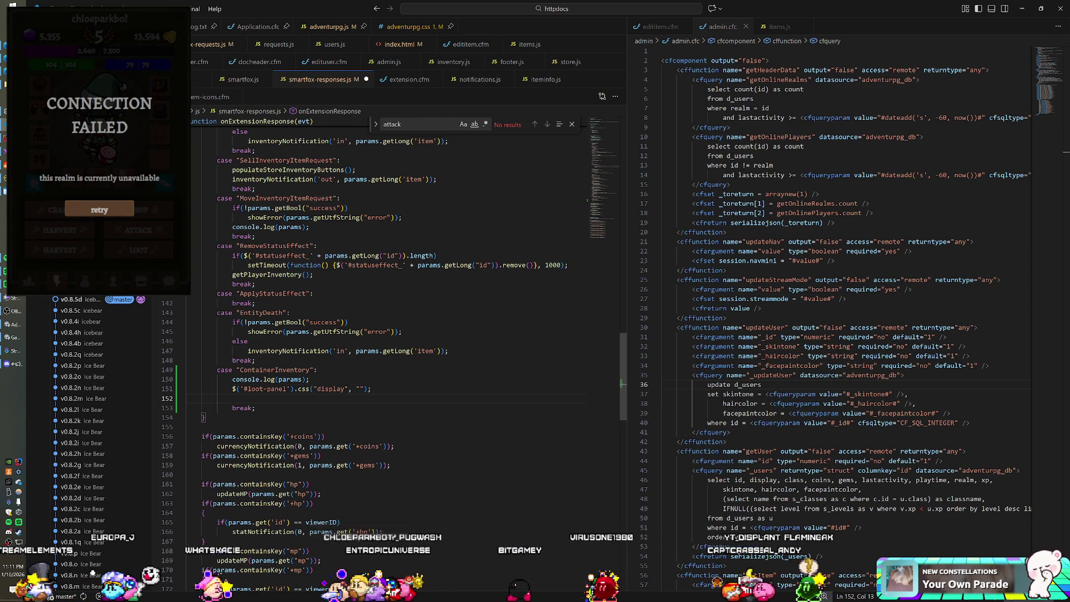
pyautogui.write('console.l')
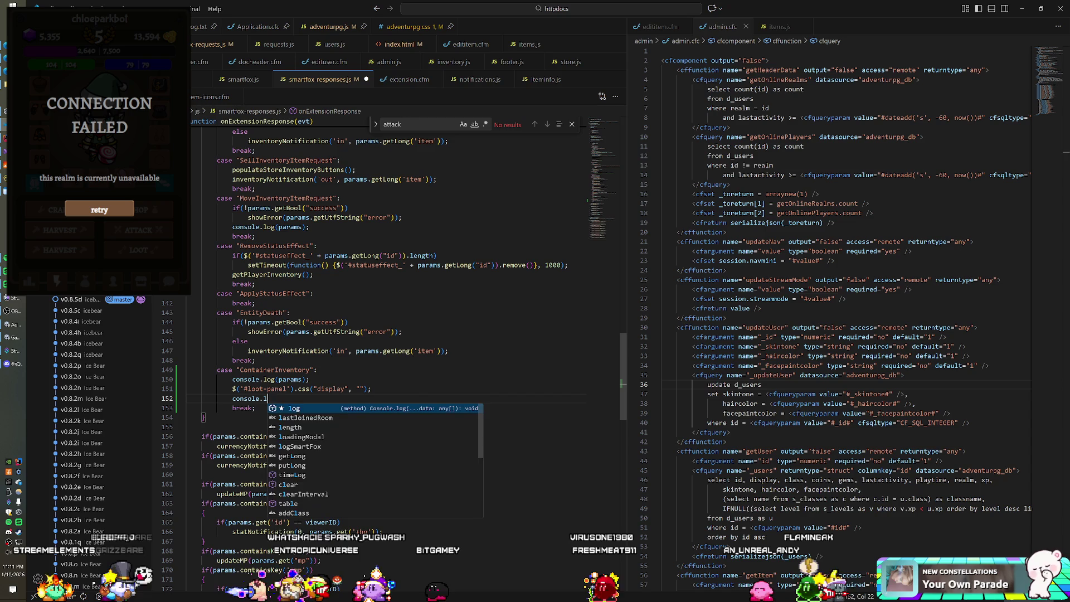
pyautogui.write("og('")
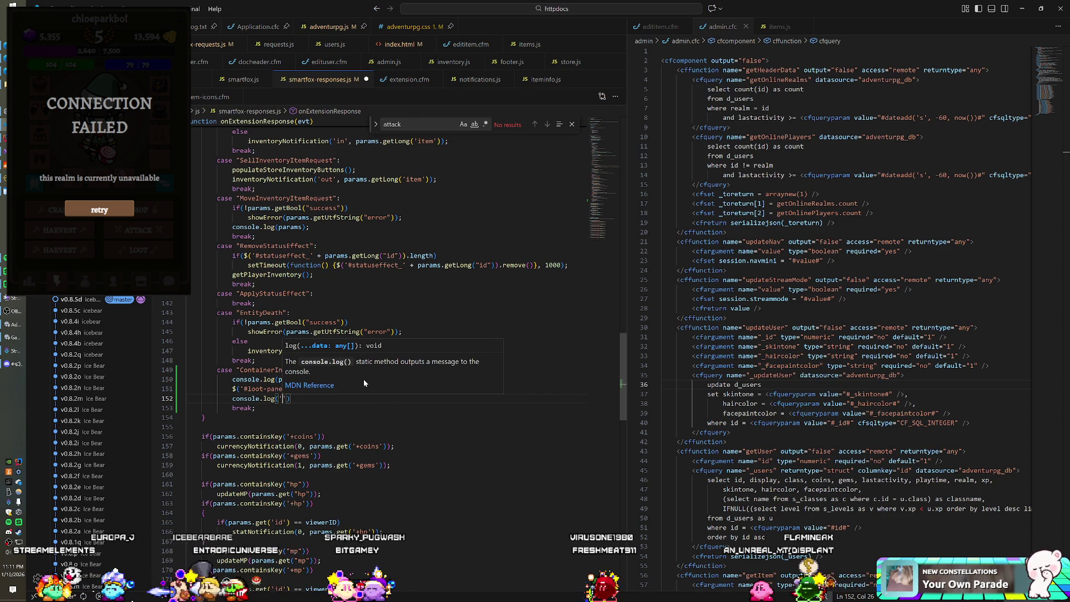
pyautogui.write("');")
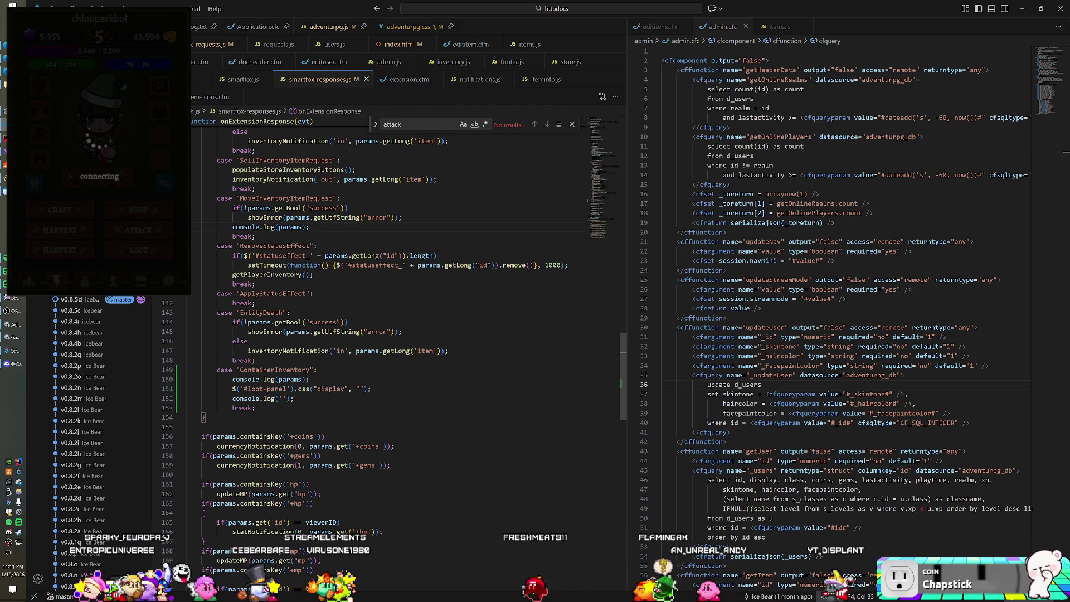
# Switch to Unity so it reloads the edited scripts and the game reconnects
pyautogui.hotkey('alt', 'Tab')
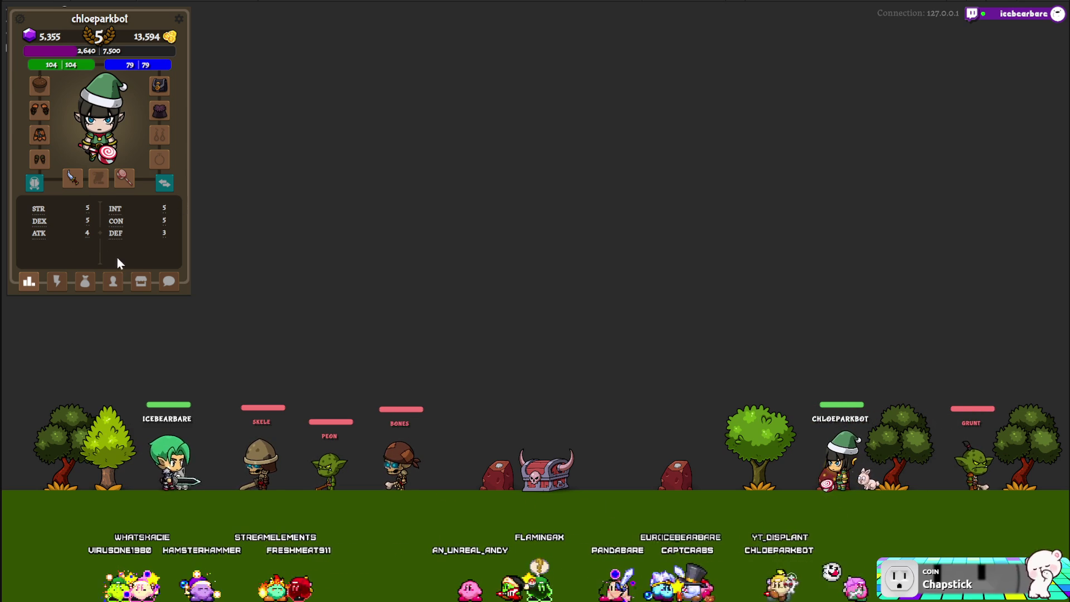
# Open the lightning-tab action list and pick LOOT for the horned chest
pyautogui.click(56, 281)
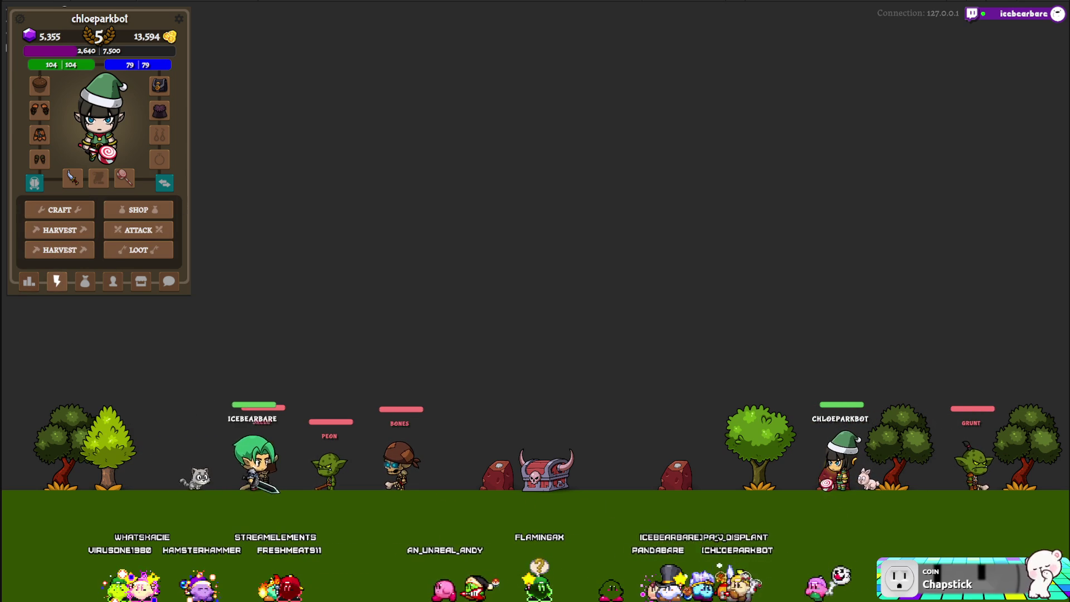
pyautogui.click(133, 255)
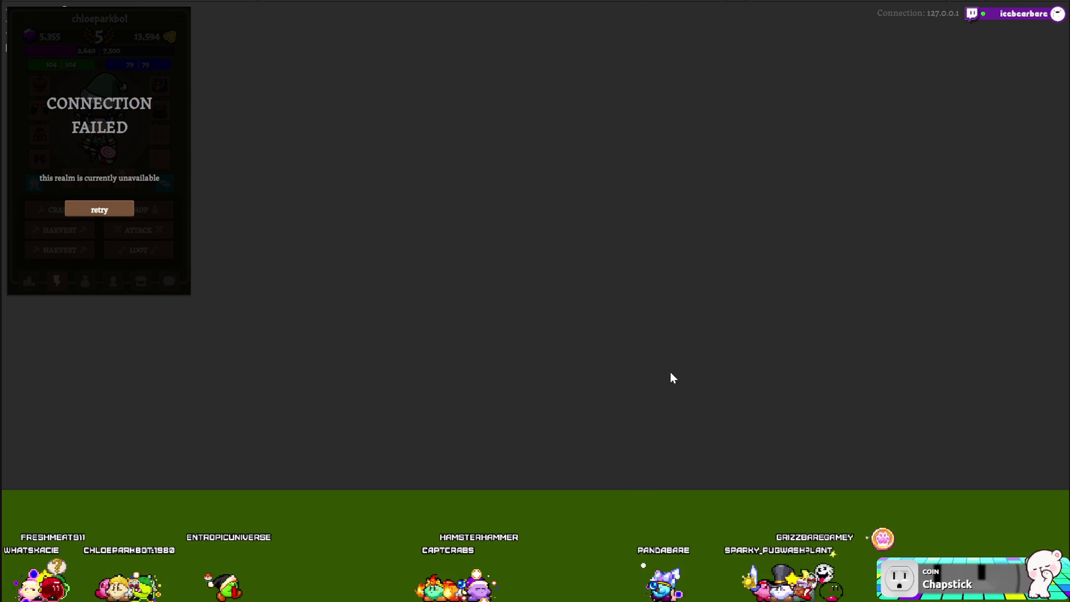
# Retry the realm connection from the CONNECTION FAILED box
pyautogui.click(110, 211)
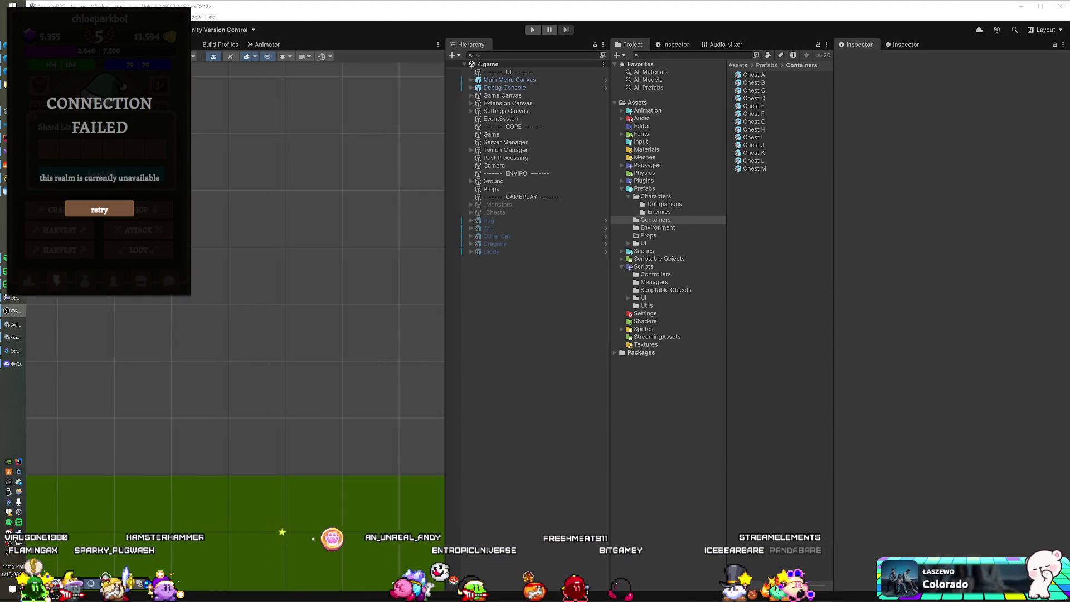
# Retry the realm connection once more, then go back to smartfox-responses.js
pyautogui.click(99, 209)
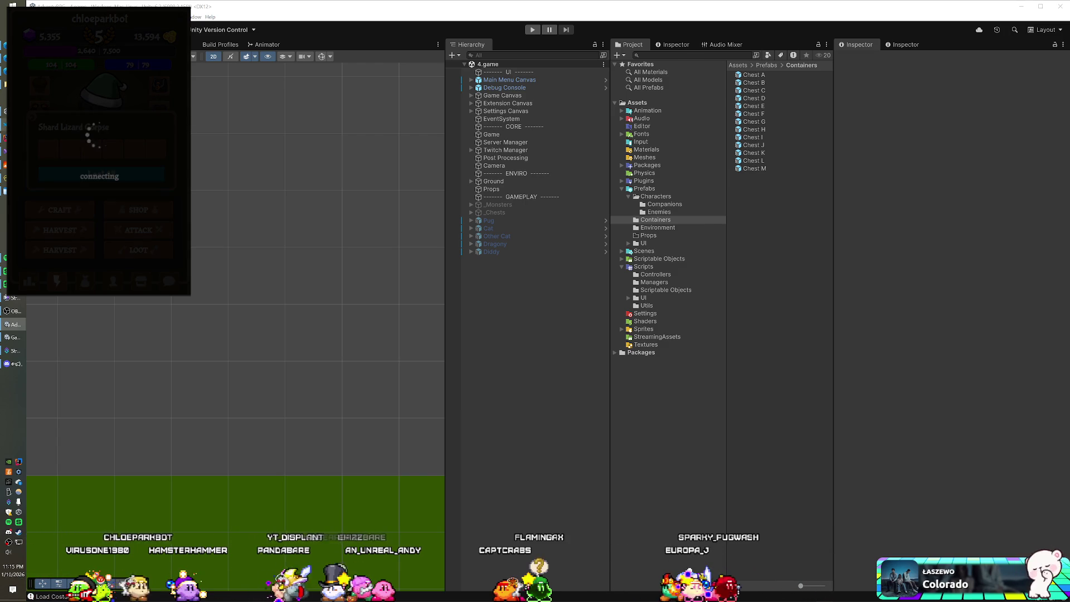
pyautogui.hotkey('alt', 'Tab')
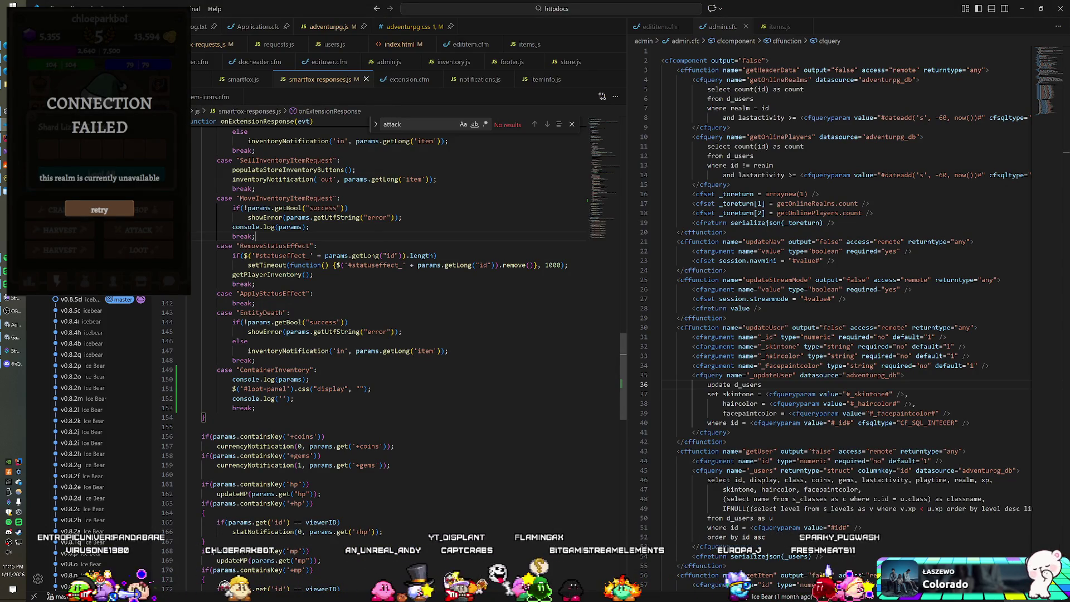
# In index.html's Loot Panel region, select the six placeholder inventory button divs
pyautogui.click(399, 44)
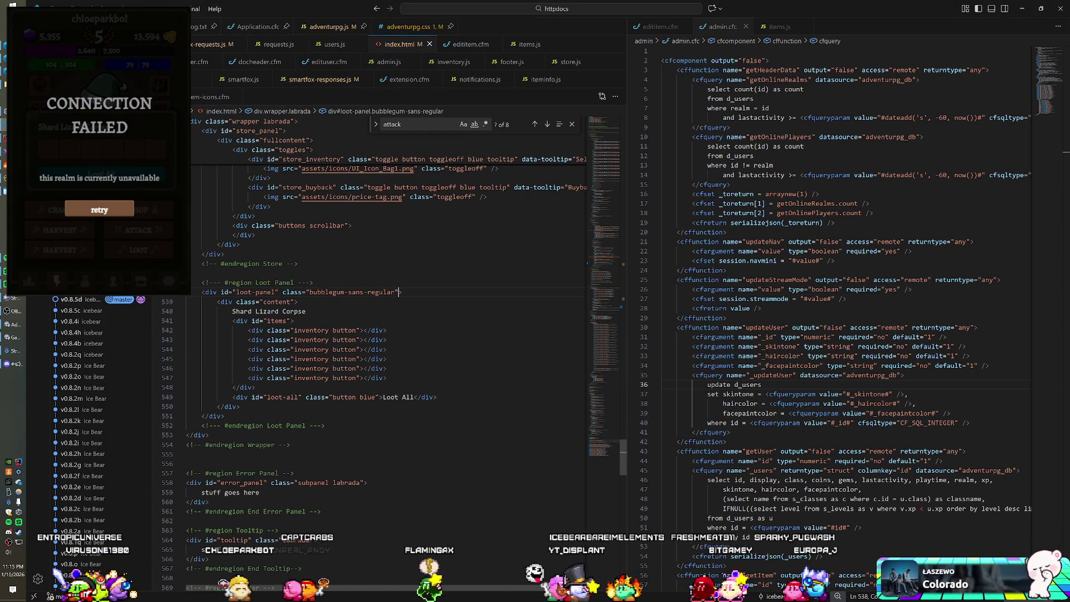
pyautogui.moveTo(248, 330)
pyautogui.mouseDown()
pyautogui.moveTo(387, 378)
pyautogui.moveTo(387, 368)
pyautogui.moveTo(386, 378)
pyautogui.mouseUp()
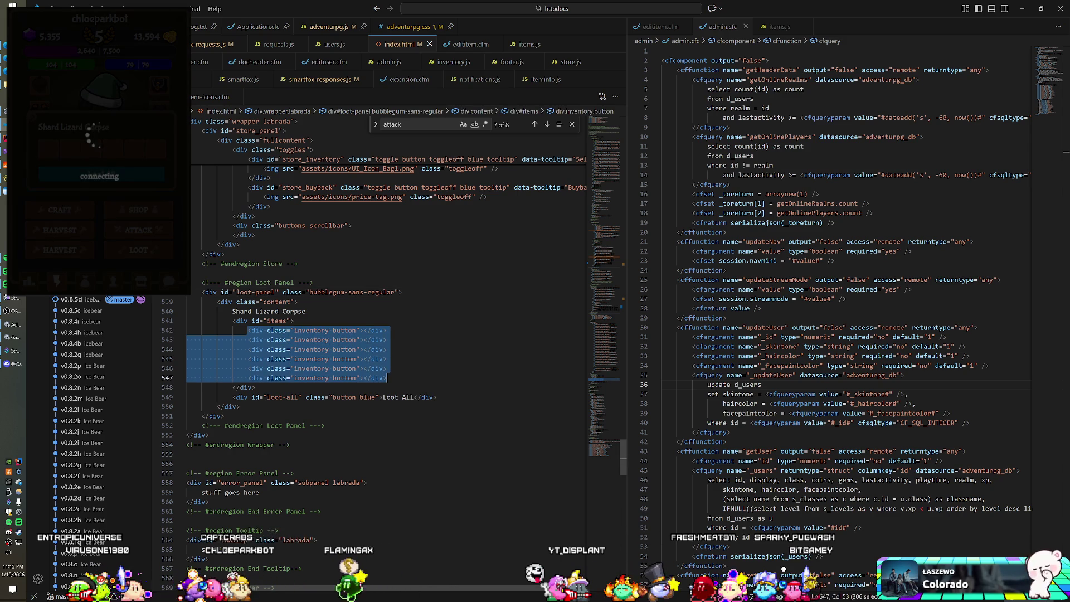
pyautogui.click(295, 321)
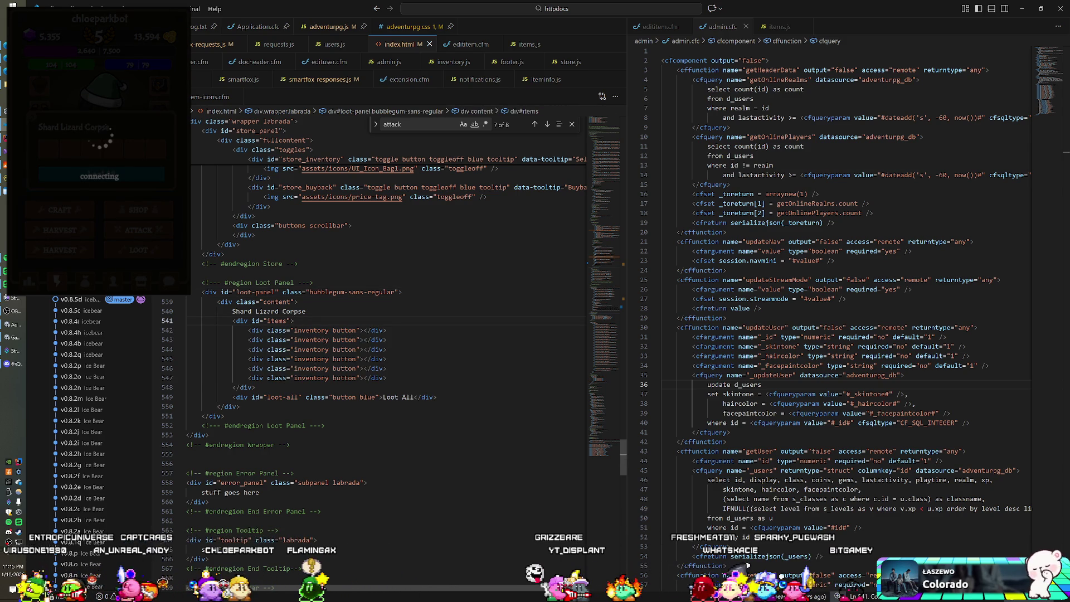
pyautogui.moveTo(186, 330); pyautogui.dragTo(386, 378)
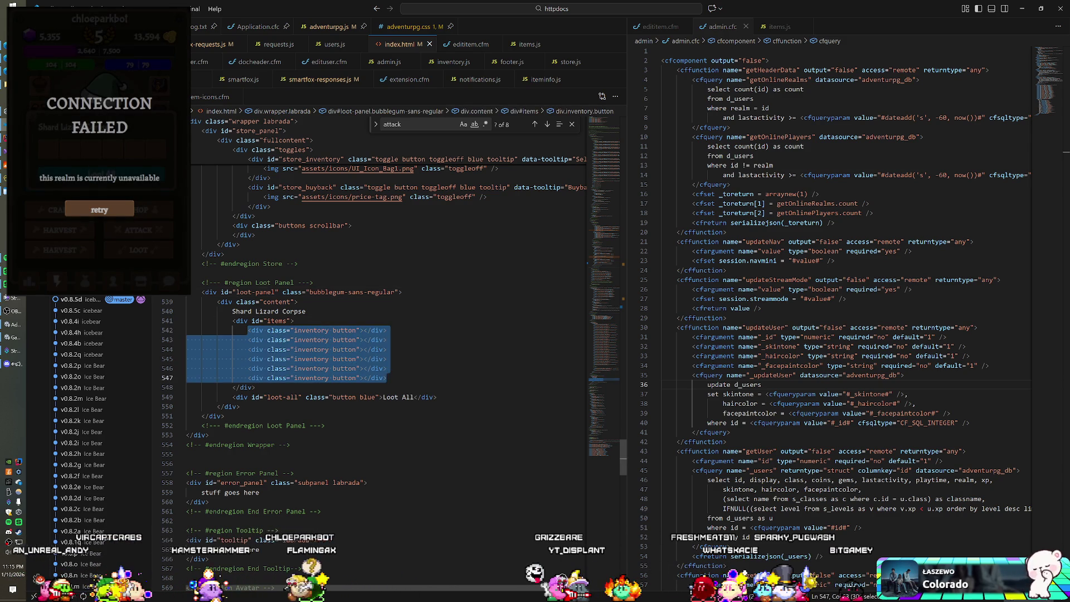
pyautogui.click(387, 368)
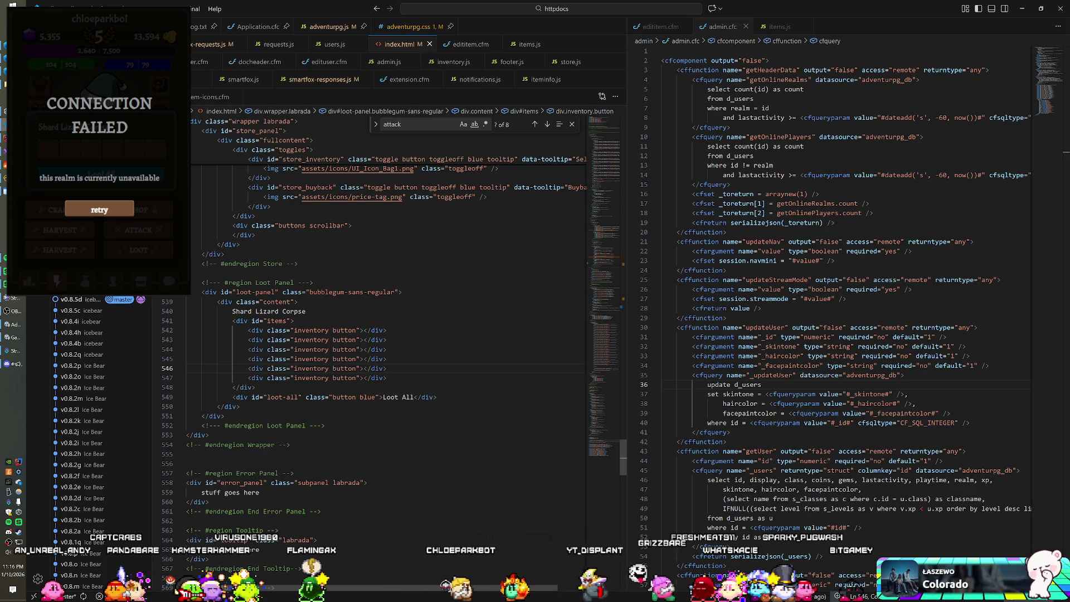
pyautogui.scroll(7, 390, 345)
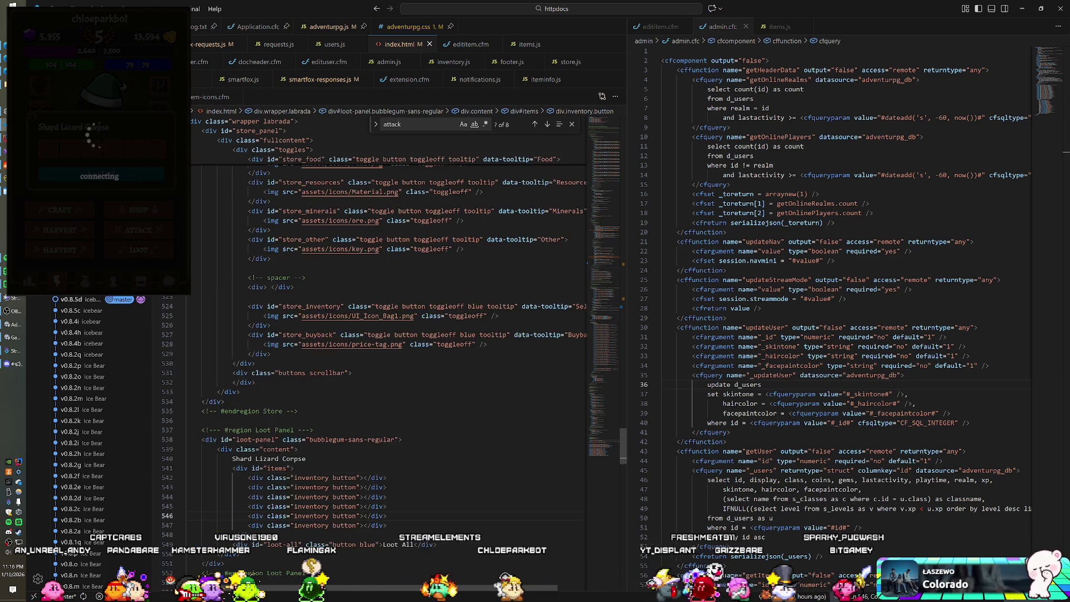
pyautogui.scroll(-3, 390, 345)
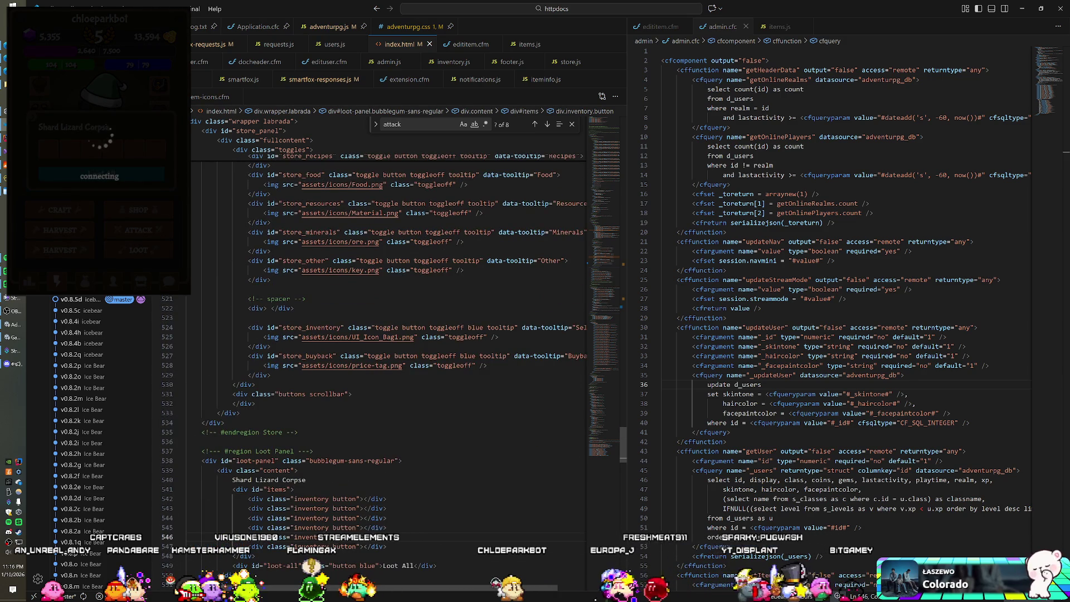
pyautogui.scroll(-8, 390, 345)
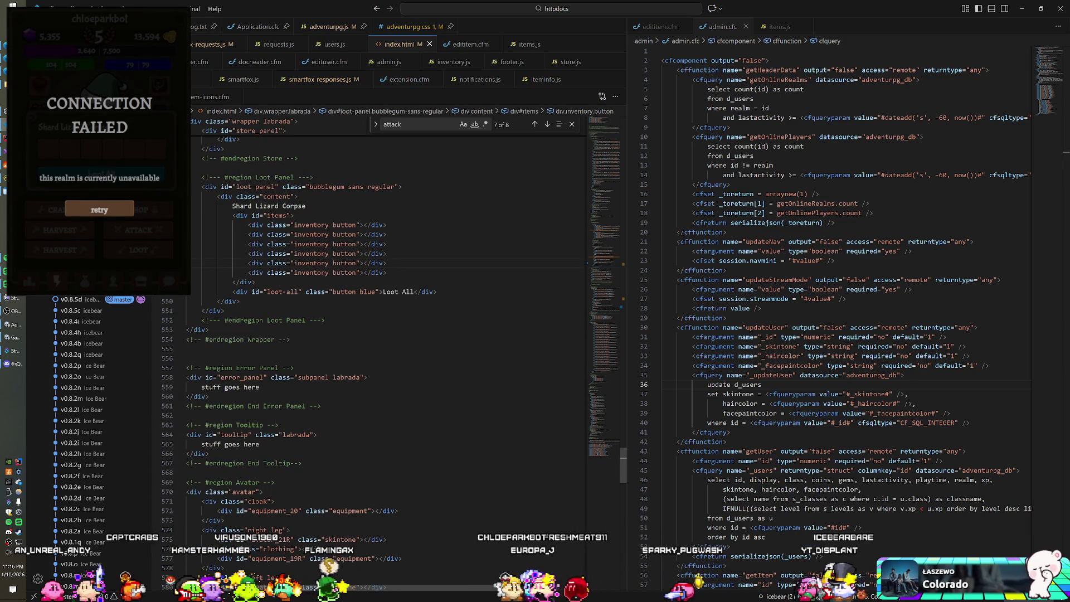
pyautogui.moveTo(387, 273)
pyautogui.mouseDown()
pyautogui.moveTo(362, 244)
pyautogui.moveTo(295, 215)
pyautogui.mouseUp()
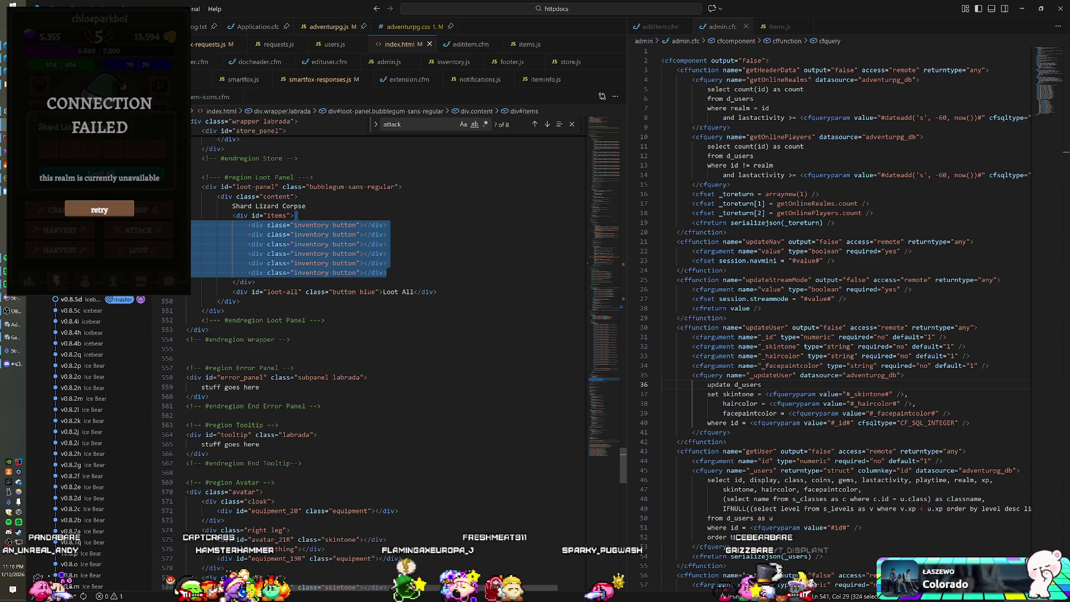
# Delete the six placeholder inventory button divs from the loot panel markup
pyautogui.press('Delete')
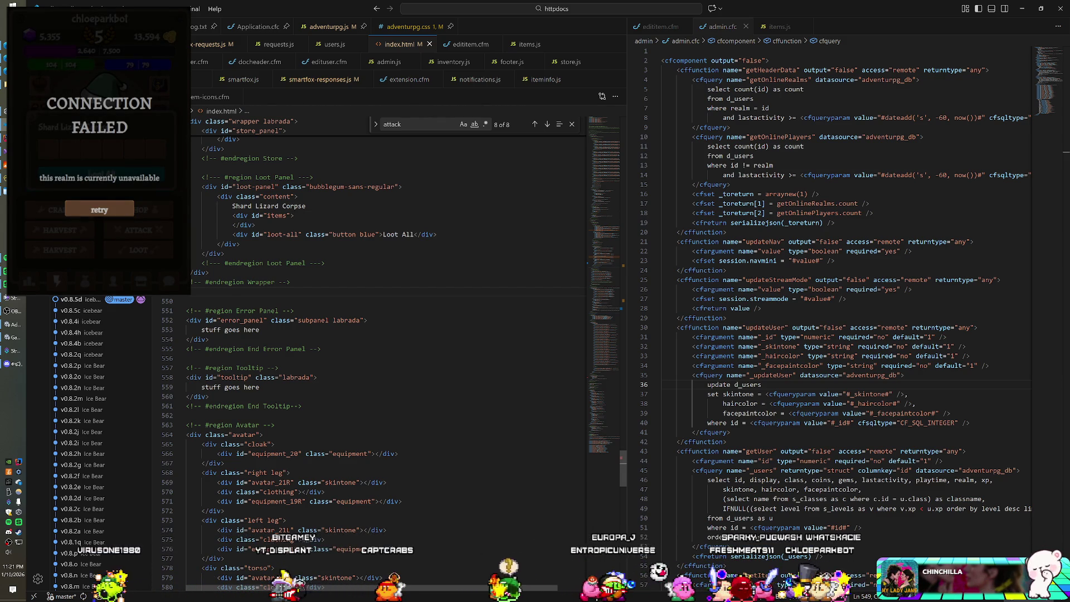
# Retry the game's failed realm connection from the CONNECTION FAILED overlay
pyautogui.press('Up')
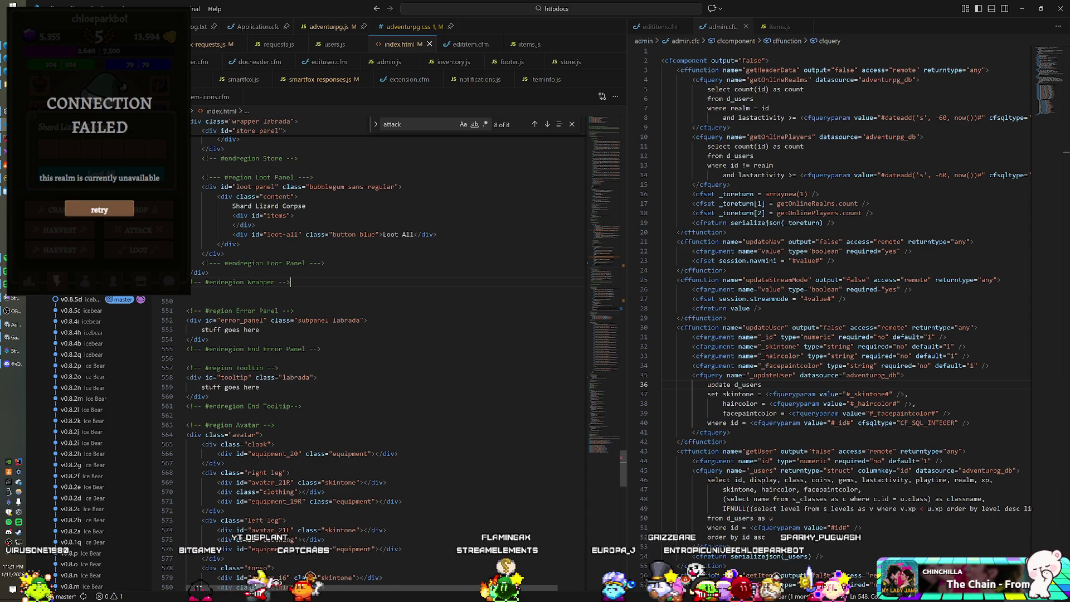
pyautogui.scroll(-6, 390, 357)
pyautogui.click(100, 210)
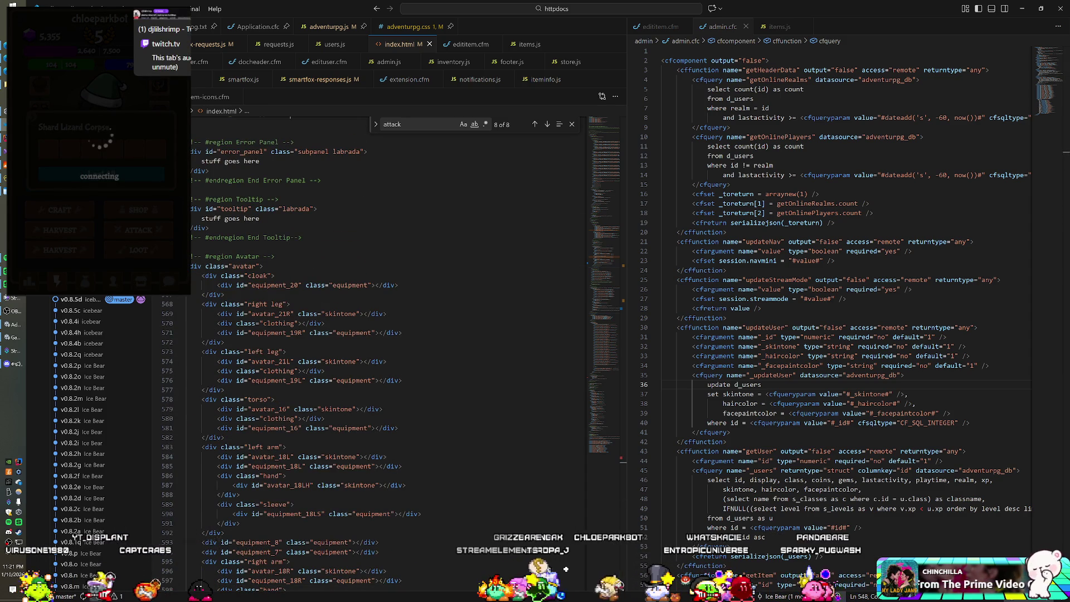
# Switch to another followed channel's live stream and look over the other followed channels
pyautogui.click(146, 5)
pyautogui.scroll(-2, 13, 262)
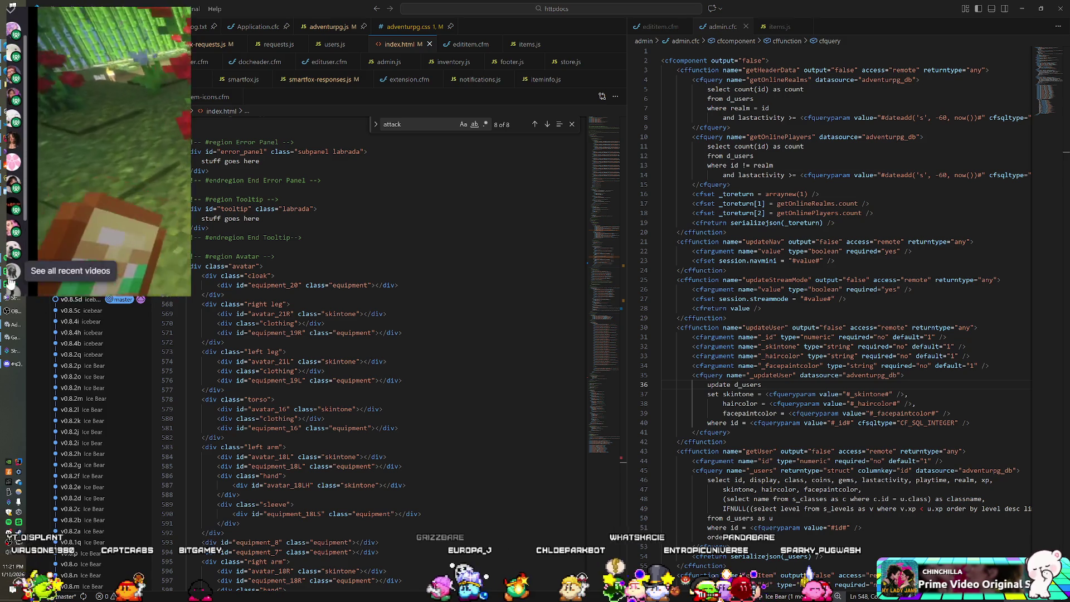
pyautogui.moveTo(19, 226)
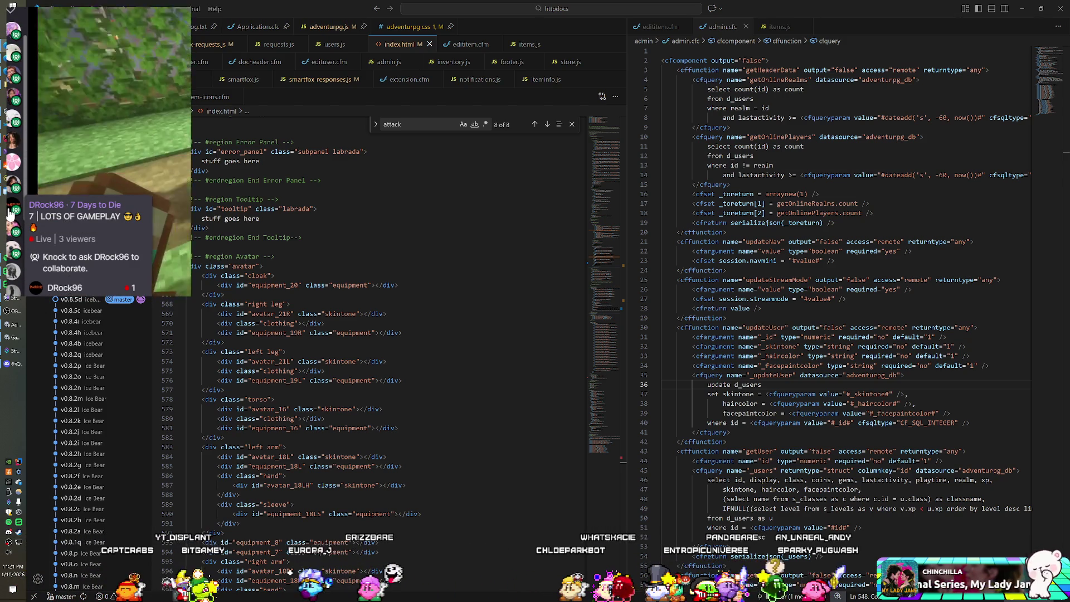
pyautogui.moveTo(13, 124)
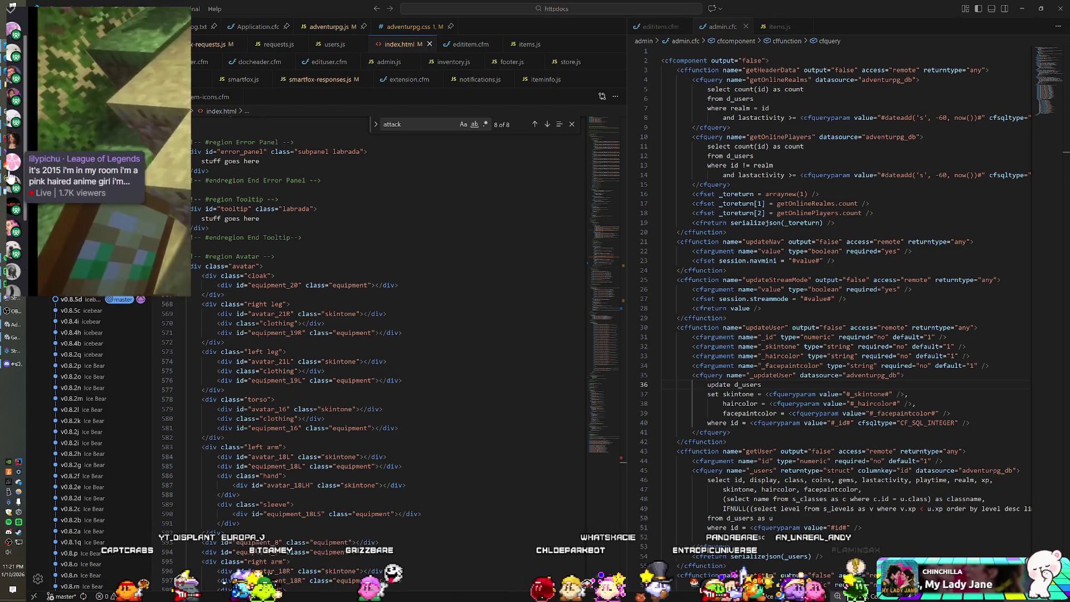
pyautogui.scroll(1, 14, 123)
pyautogui.scroll(1, 14, 124)
pyautogui.moveTo(15, 100)
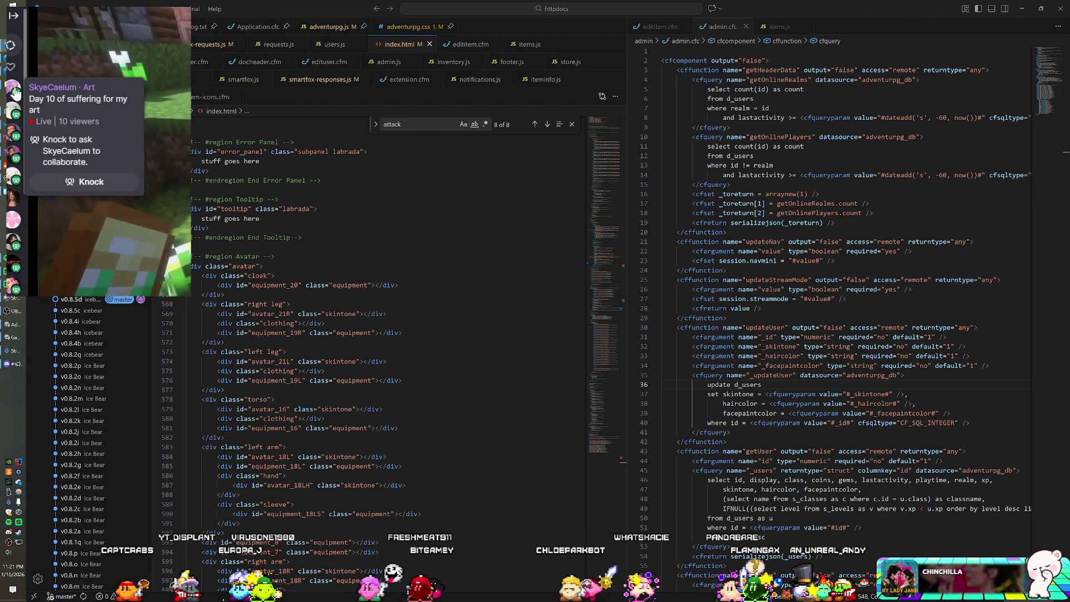
pyautogui.moveTo(8, 161)
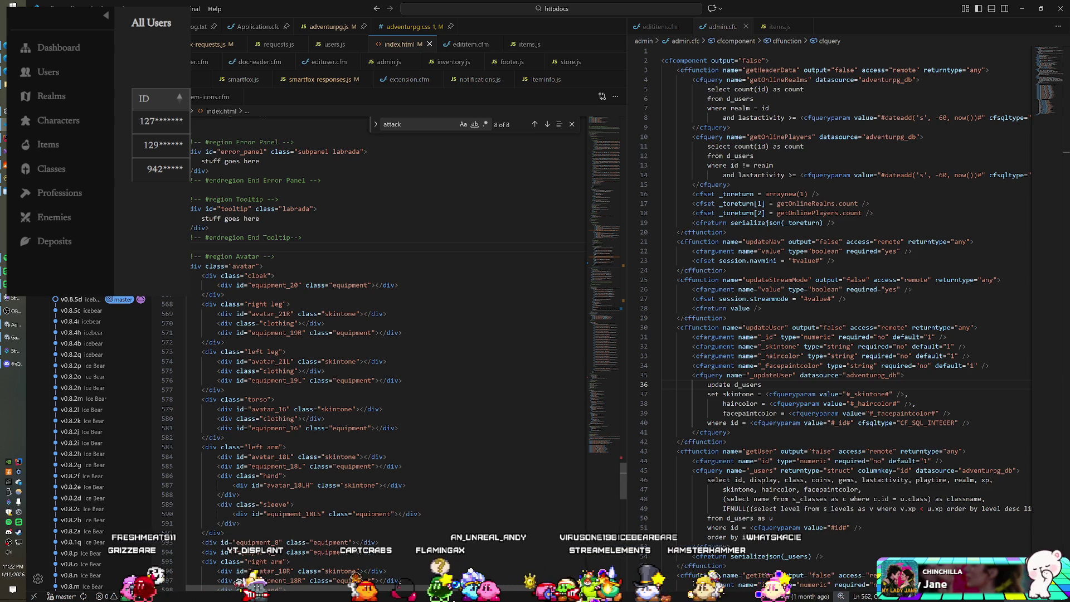
# Go to the end of the tooltip panel's markup in index.html and review it
pyautogui.click(209, 228)
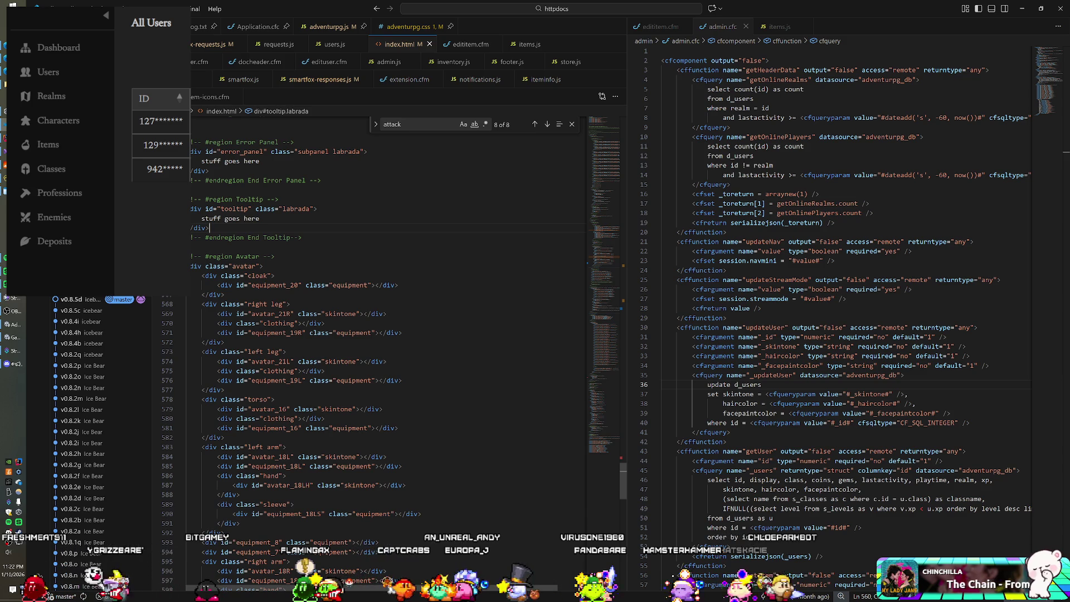
pyautogui.scroll(-9, 390, 334)
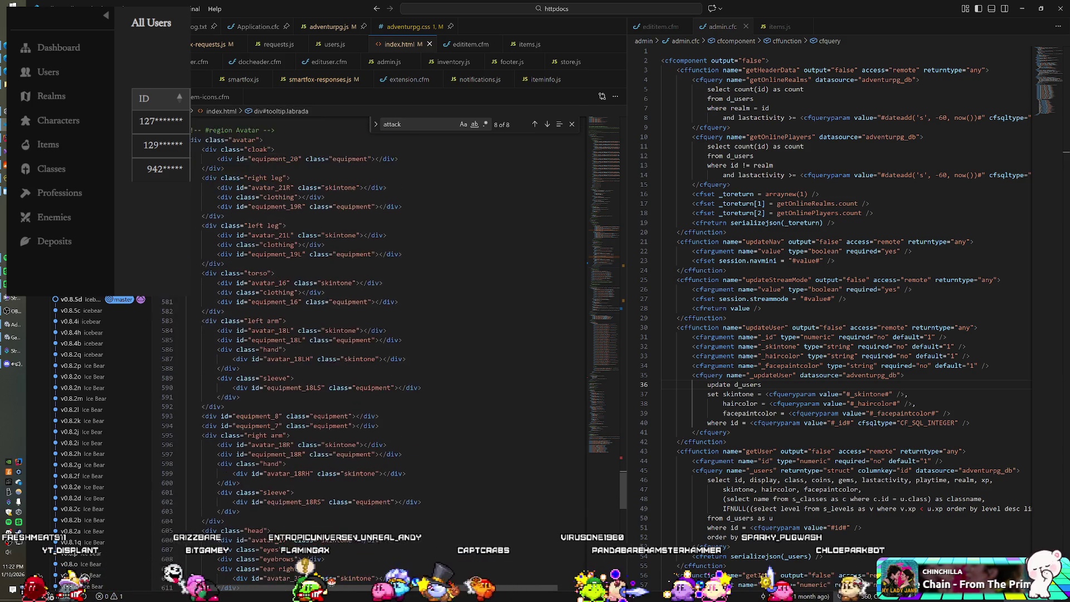
pyautogui.scroll(-15, 373, 304)
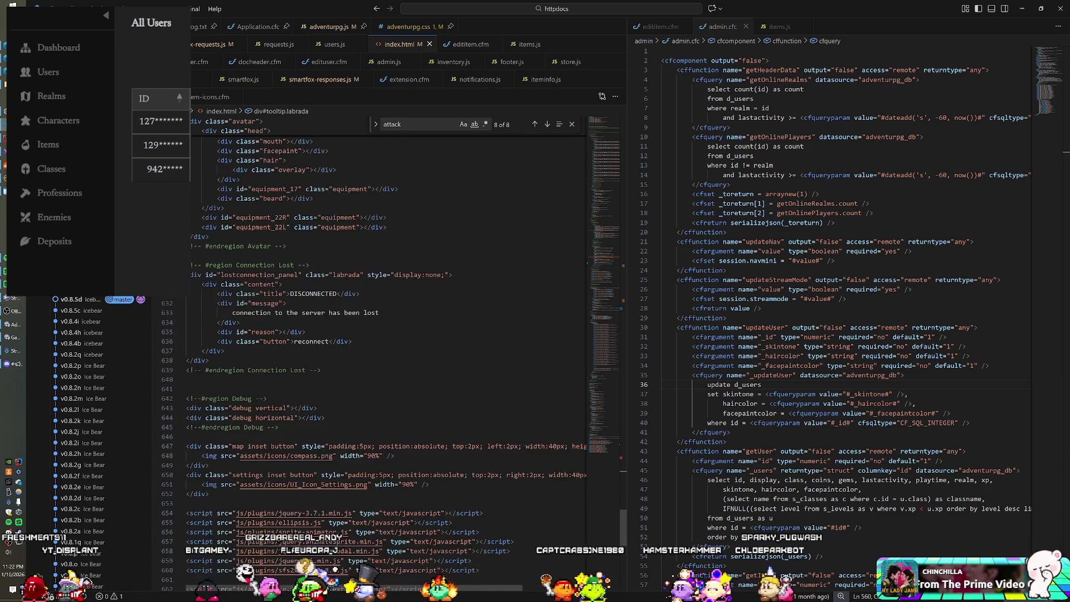
pyautogui.scroll(-4, 373, 312)
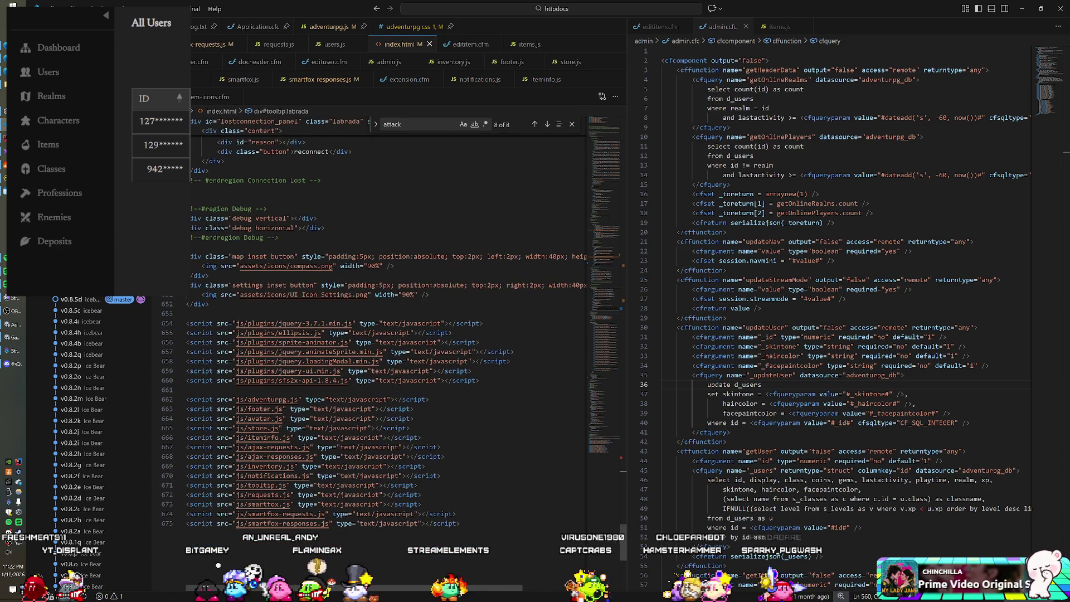
pyautogui.scroll(7, 385, 335)
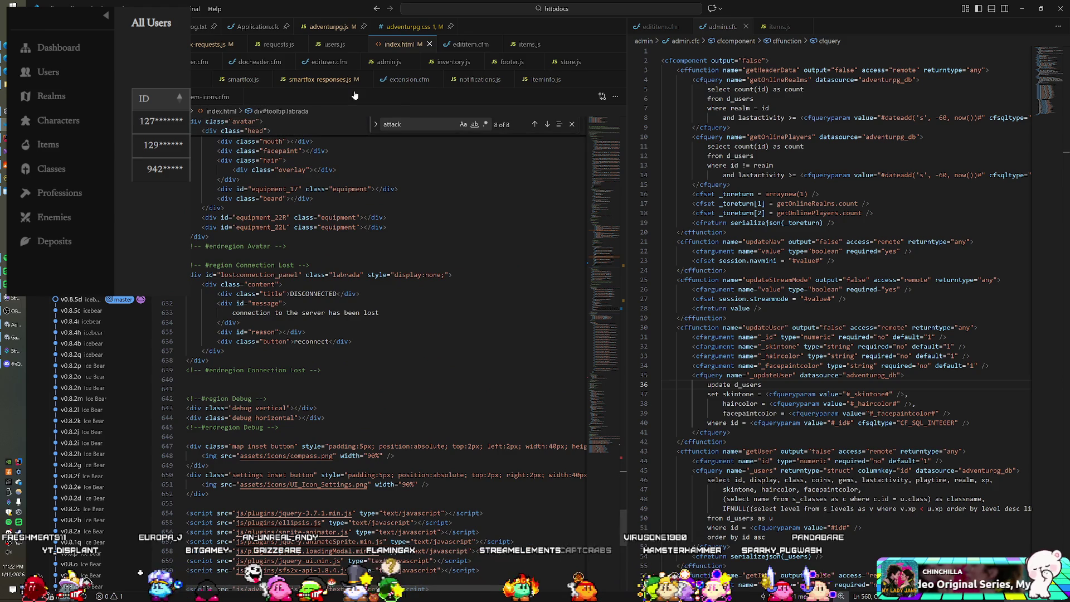
# Show inventory.js at its loadItemIntoInventorySlotSmartFox function
pyautogui.click(448, 62)
pyautogui.scroll(2, 390, 312)
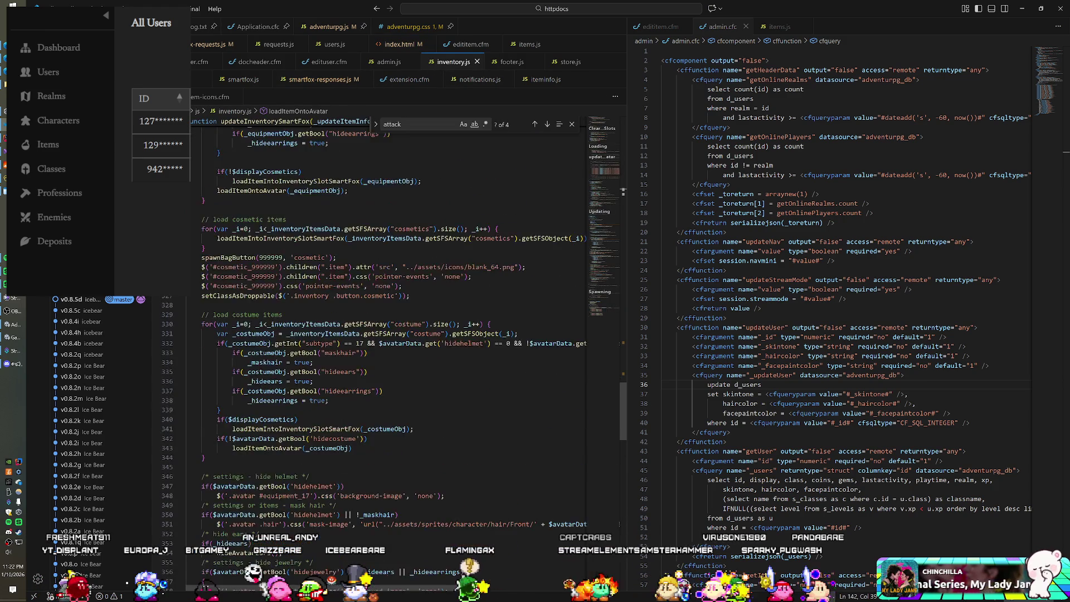
pyautogui.scroll(15, 390, 334)
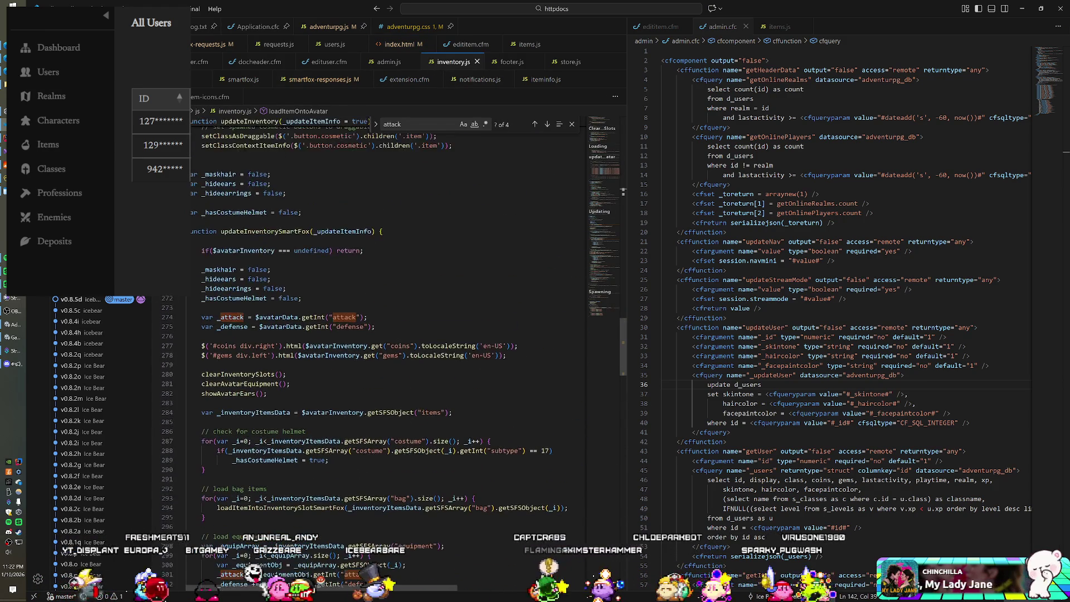
pyautogui.scroll(6, 390, 334)
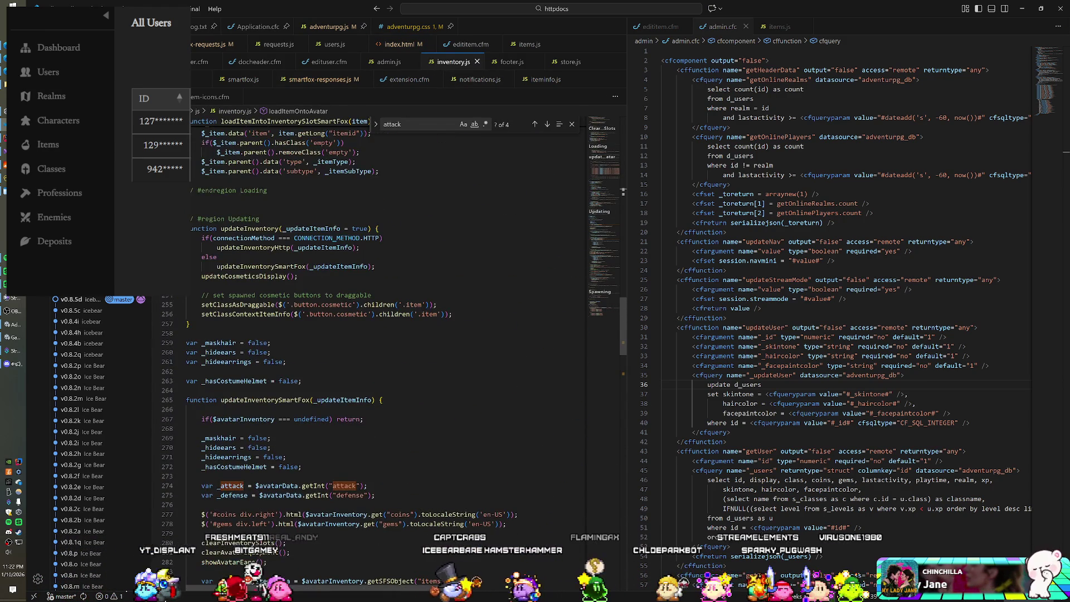
pyautogui.scroll(8, 390, 334)
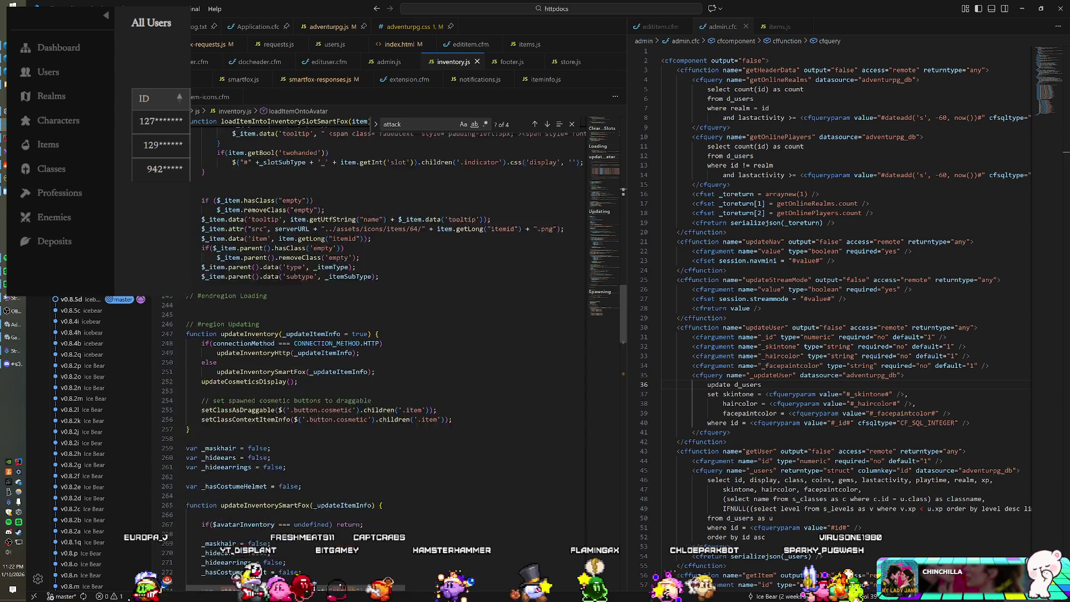
pyautogui.scroll(10, 390, 335)
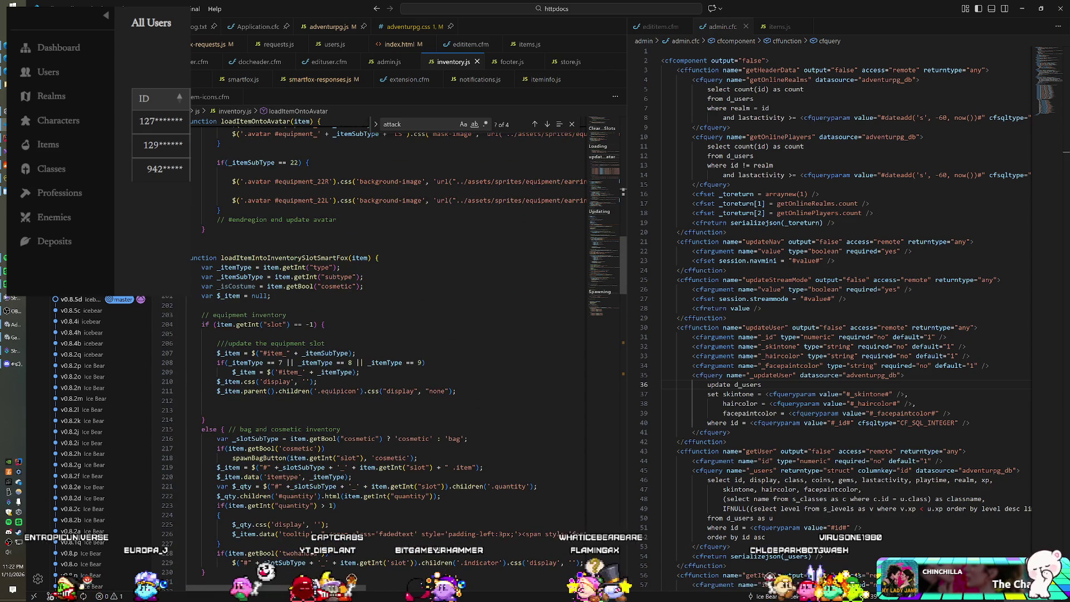
pyautogui.scroll(10, 390, 312)
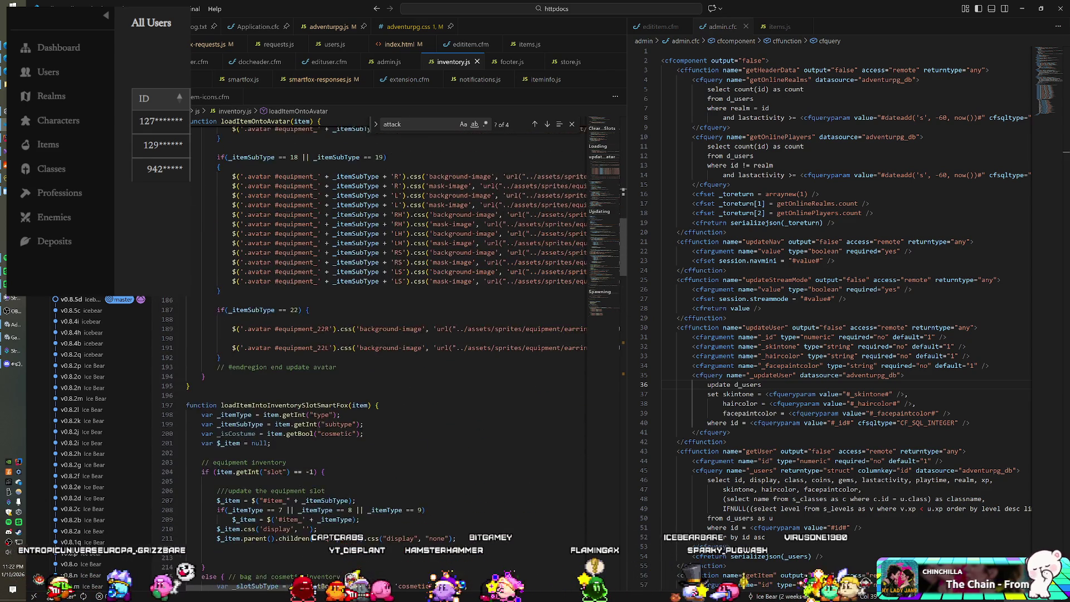
pyautogui.scroll(10, 390, 312)
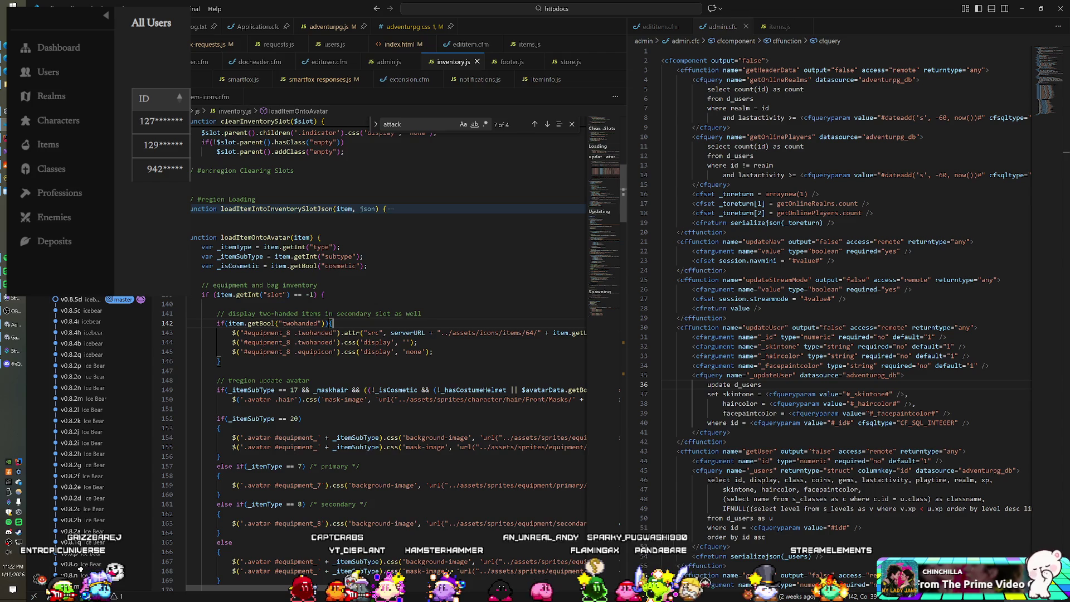
pyautogui.scroll(2, 390, 312)
pyautogui.scroll(6, 390, 312)
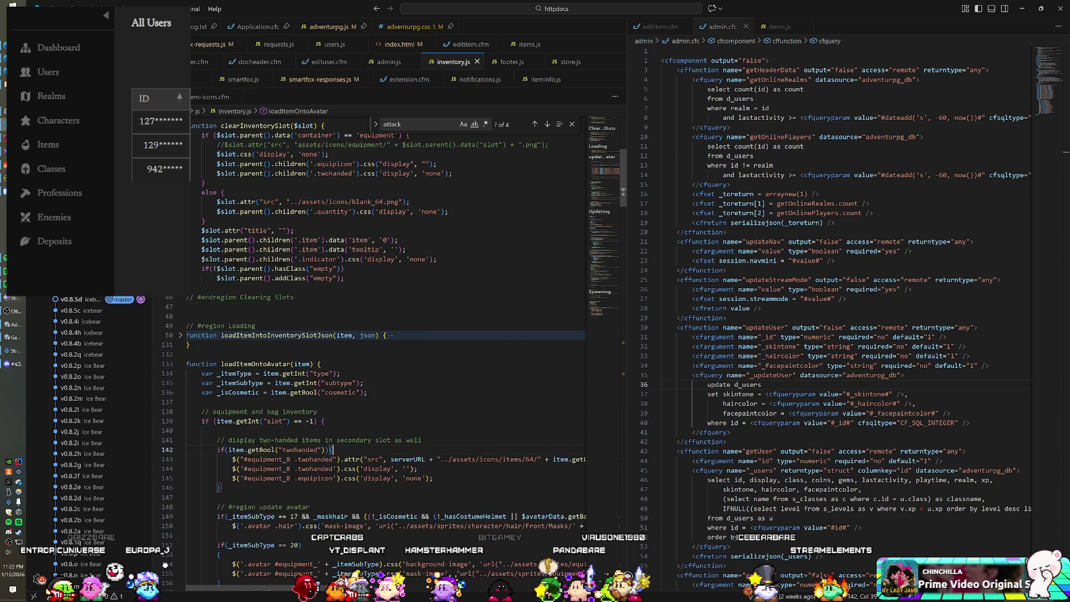
pyautogui.scroll(3, 390, 312)
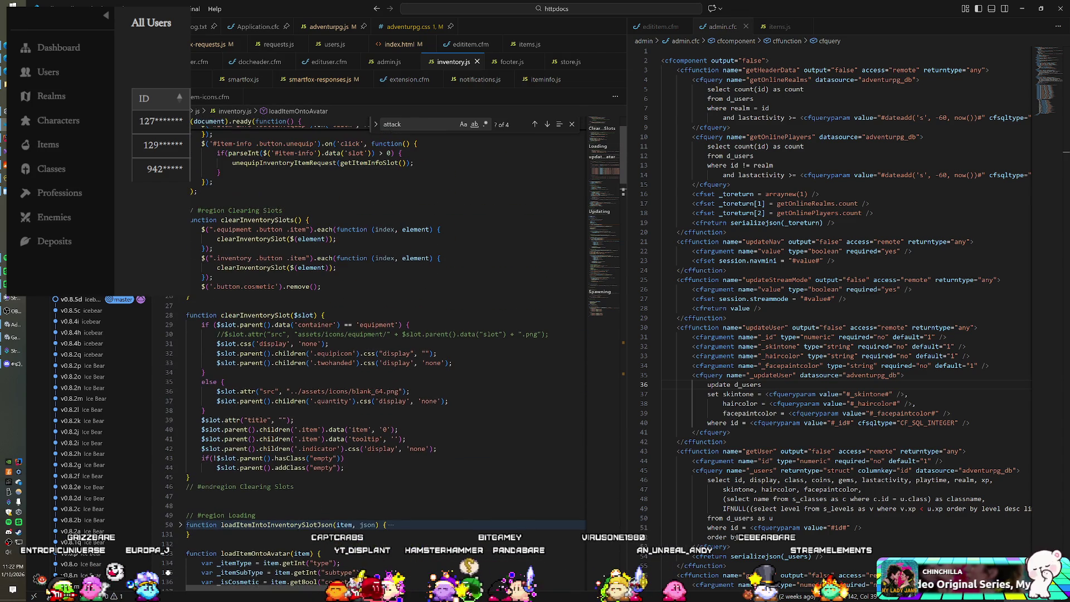
pyautogui.scroll(-2, 390, 312)
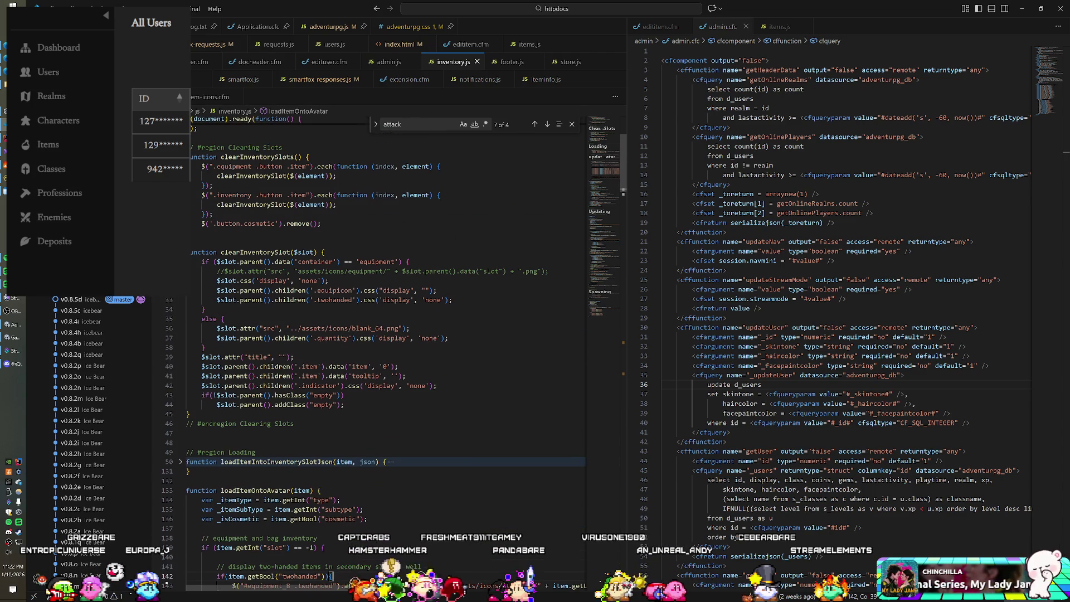
pyautogui.scroll(-2, 390, 312)
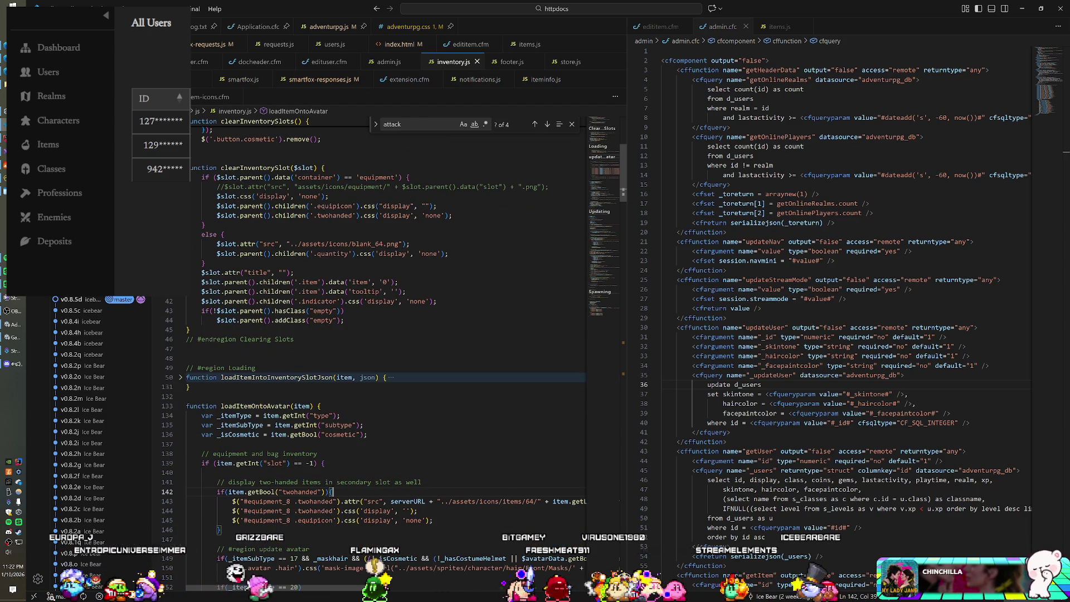
pyautogui.scroll(-6, 390, 312)
pyautogui.scroll(-3, 390, 312)
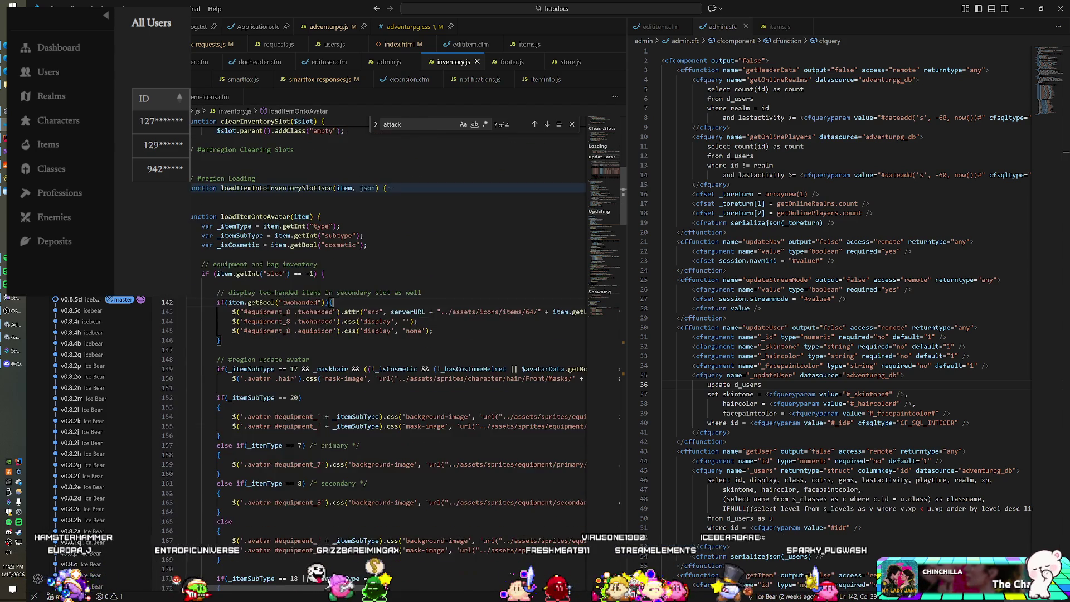
pyautogui.scroll(-1, 389, 311)
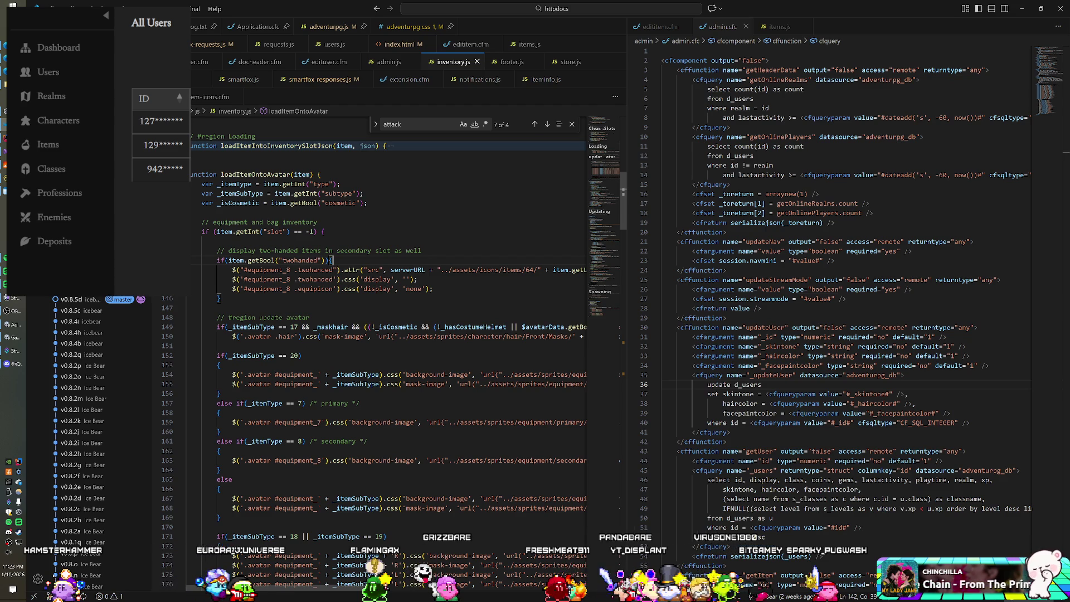
pyautogui.scroll(-14, 390, 312)
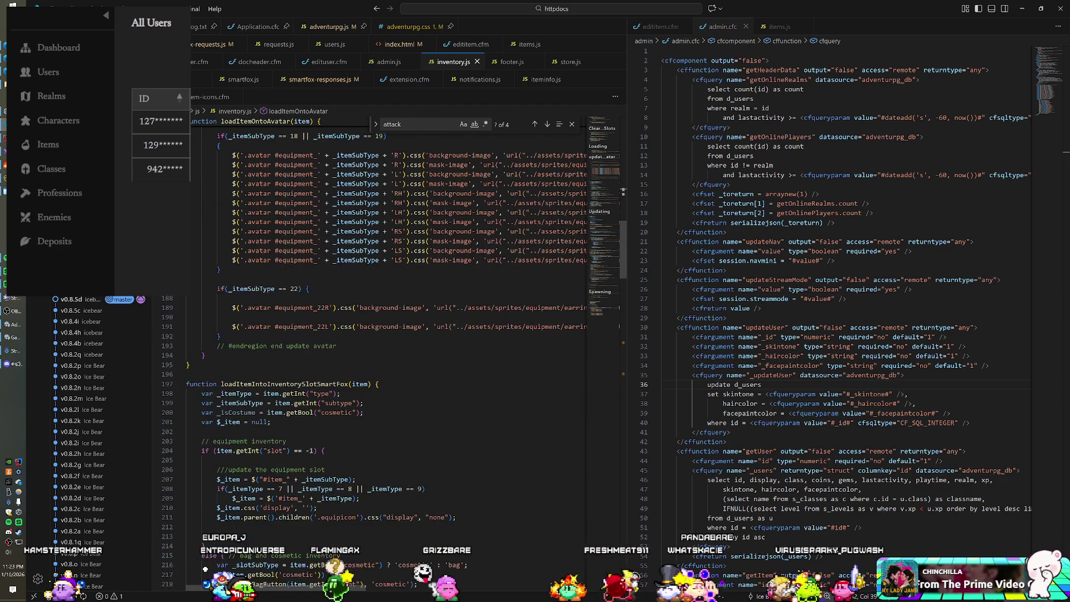
pyautogui.scroll(-6, 390, 335)
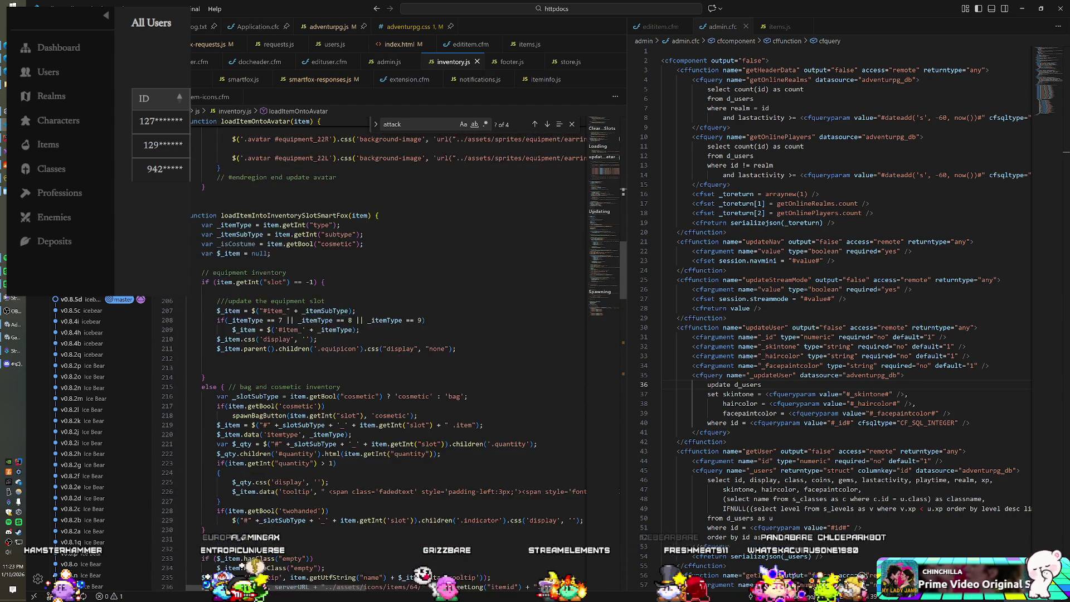
pyautogui.scroll(-2, 390, 335)
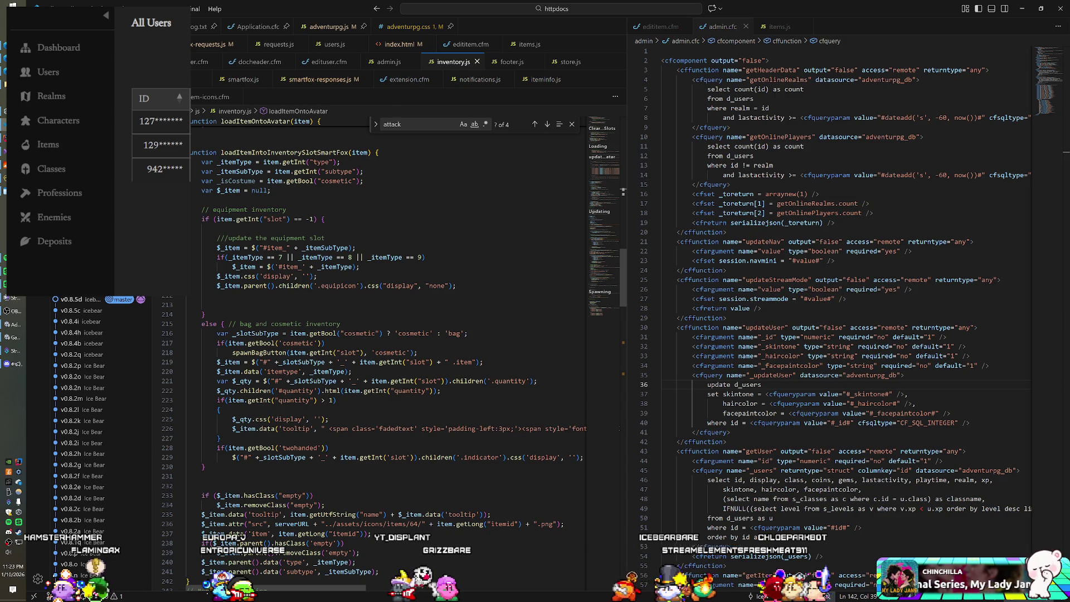
pyautogui.scroll(-1, 390, 334)
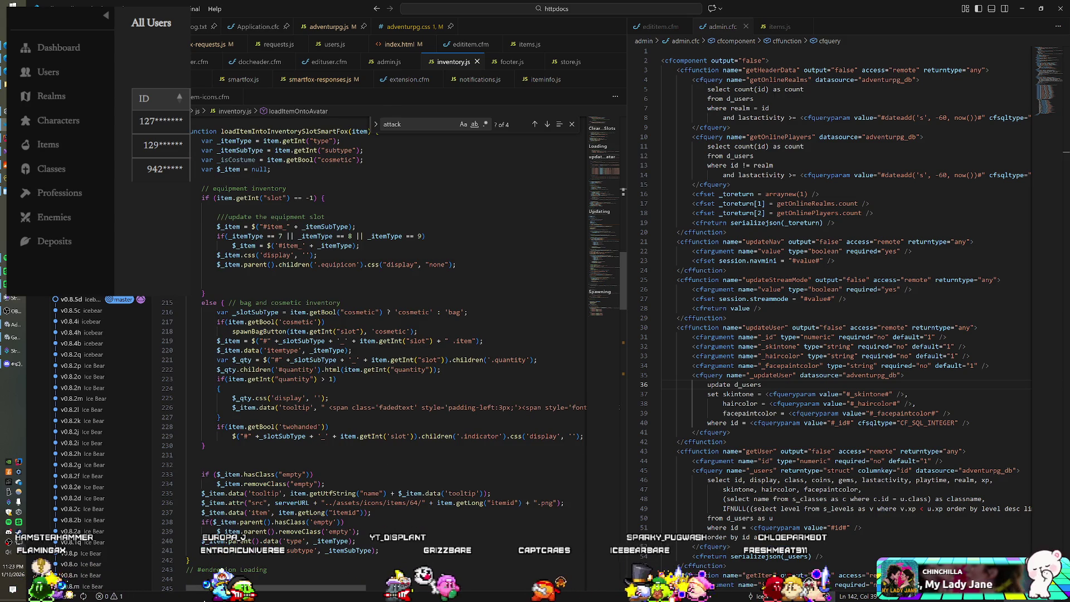
pyautogui.scroll(-2, 390, 334)
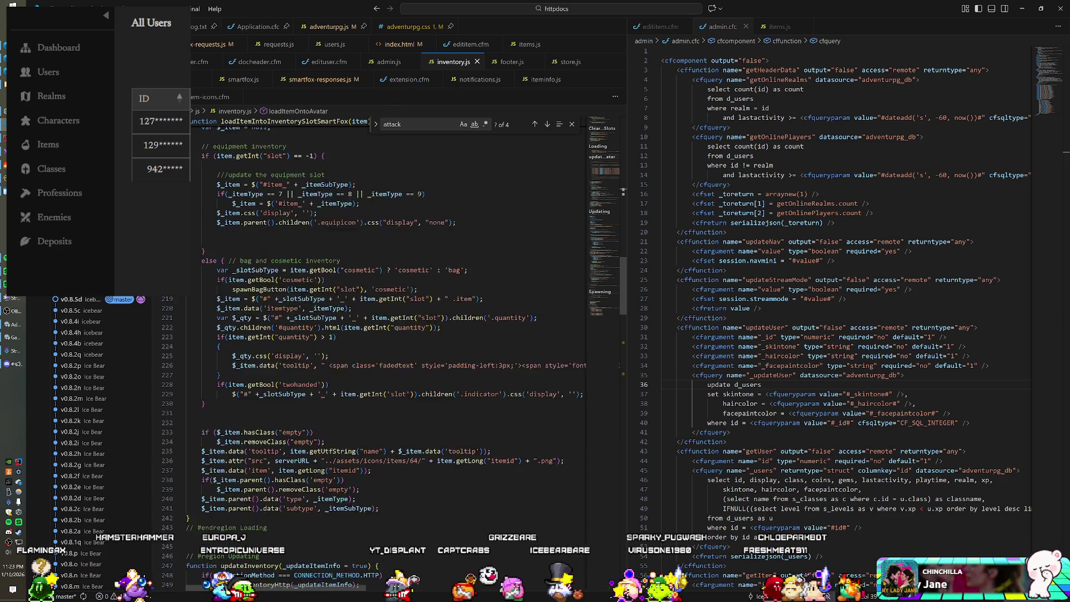
pyautogui.scroll(-1, 390, 334)
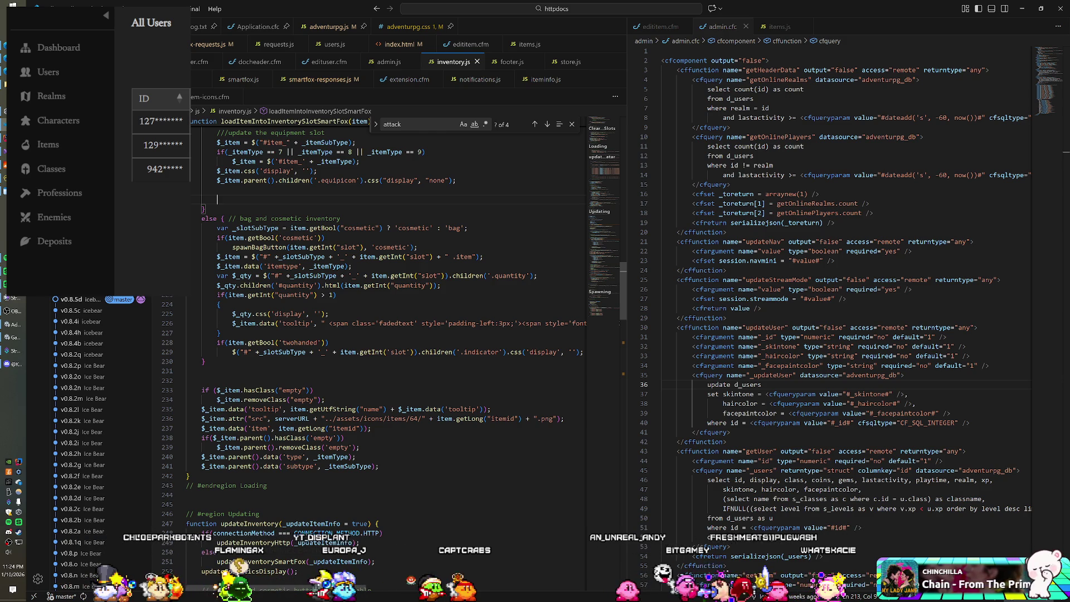
pyautogui.scroll(-6, 390, 334)
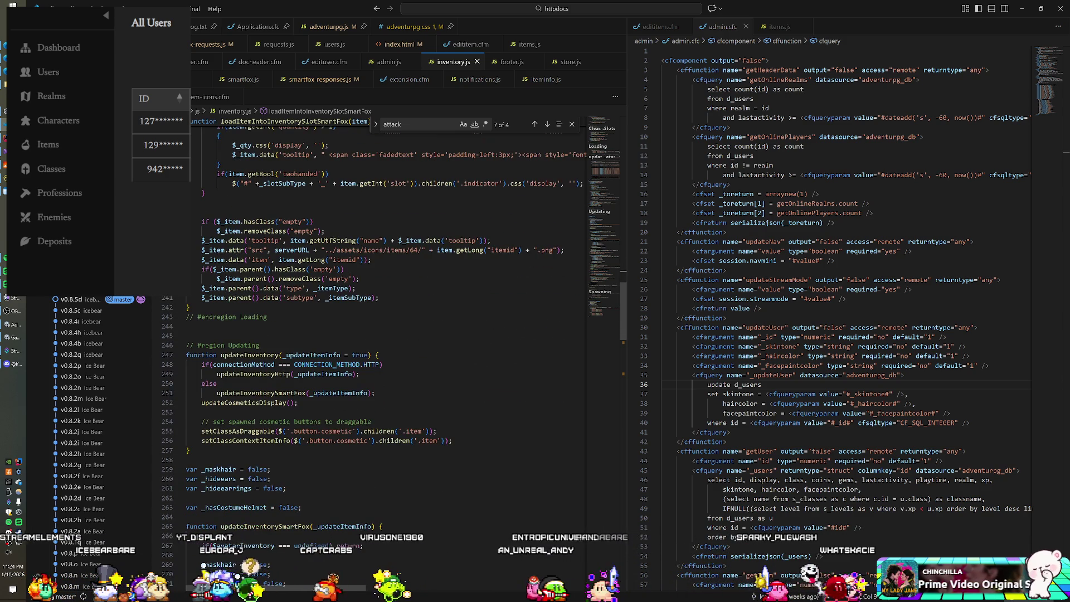
pyautogui.scroll(-4, 390, 334)
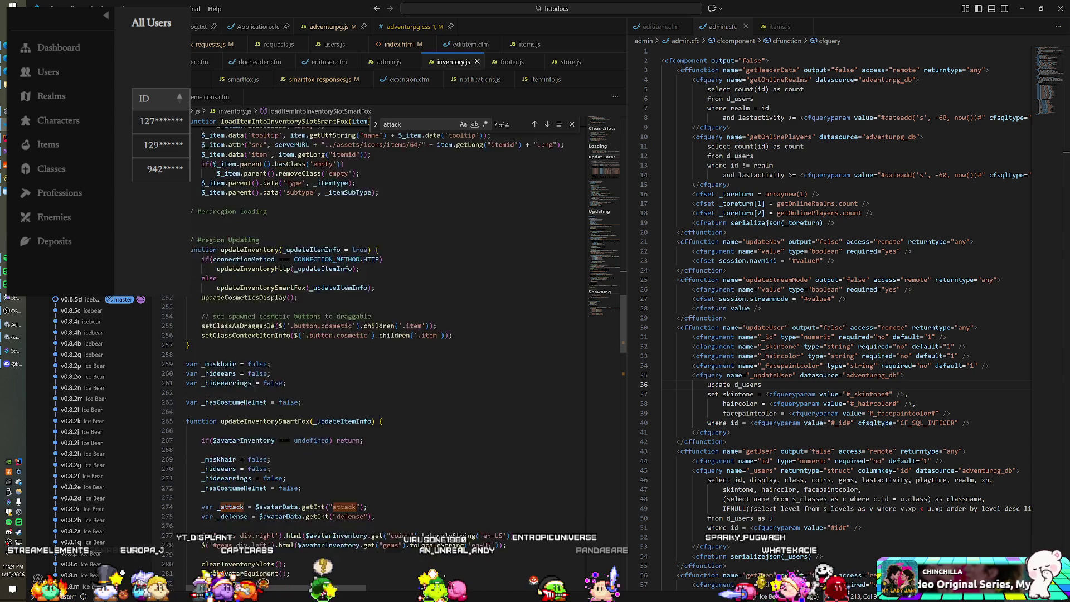
pyautogui.scroll(-5, 390, 335)
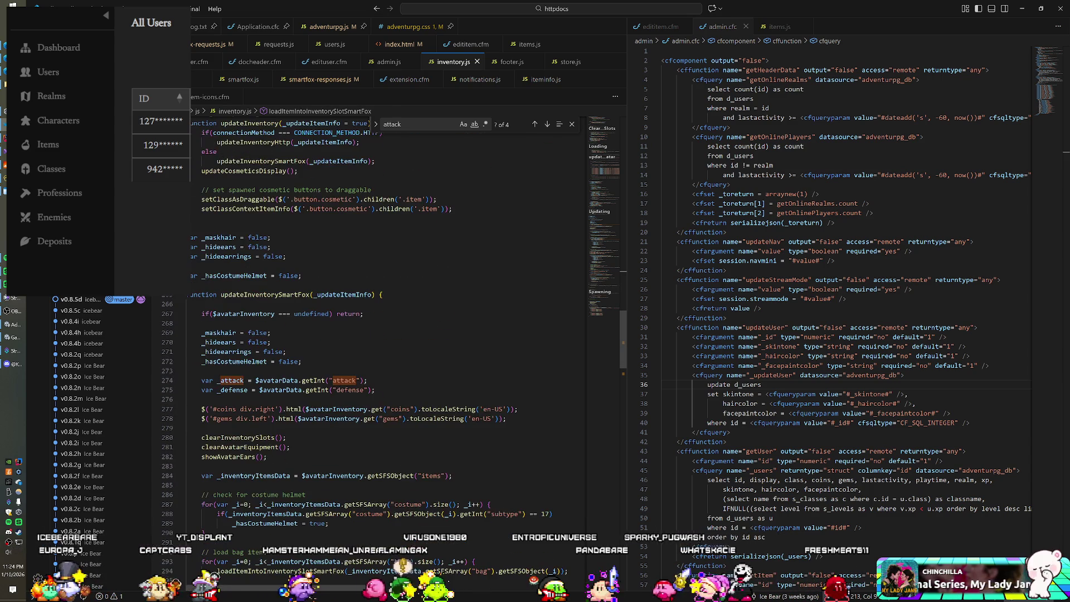
pyautogui.scroll(-5, 390, 334)
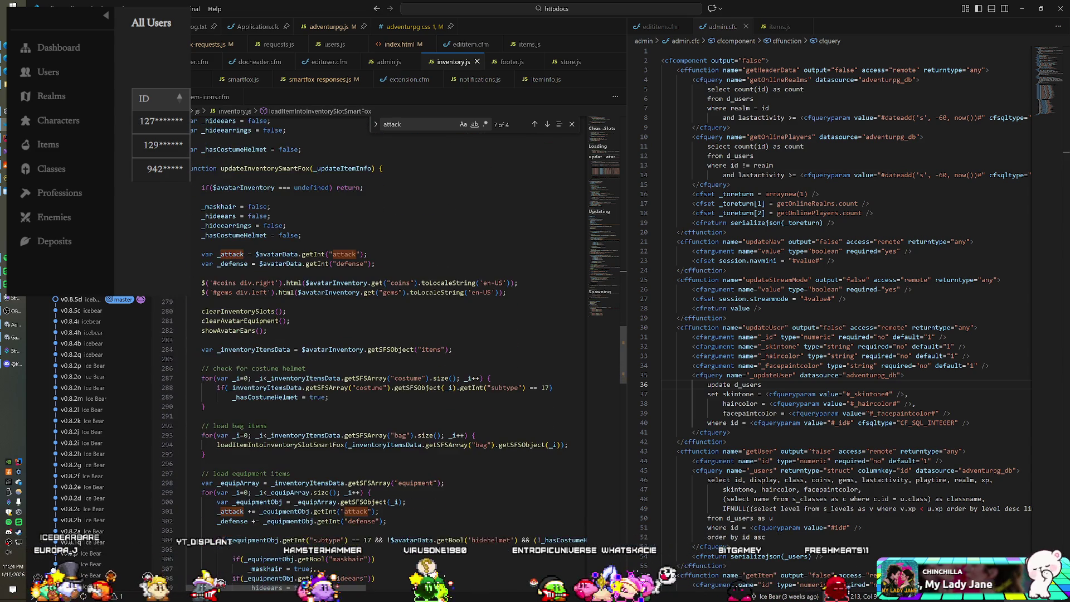
pyautogui.scroll(-4, 389, 334)
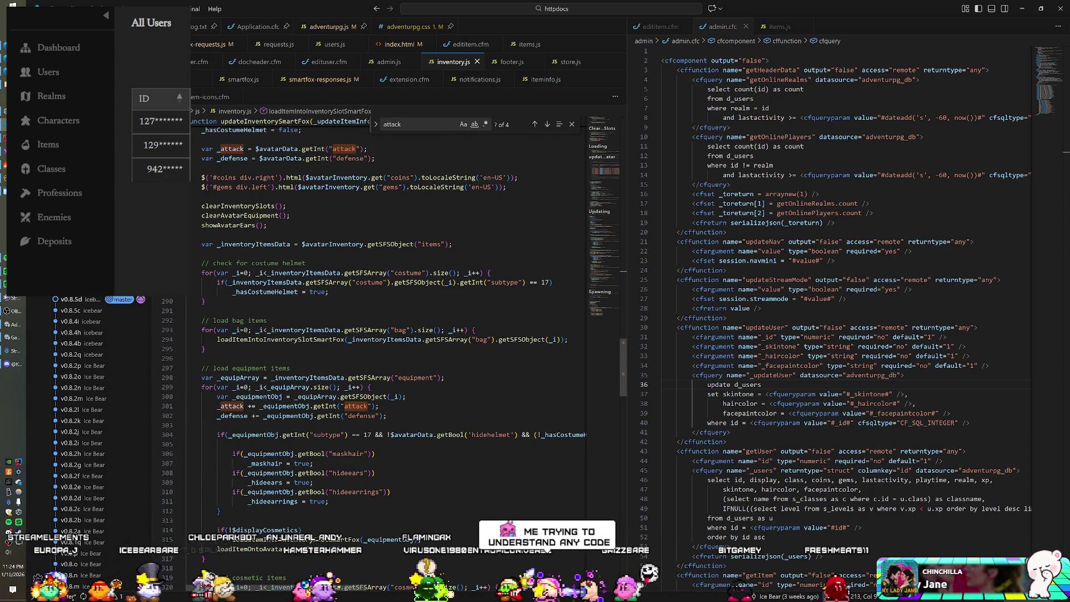
pyautogui.scroll(-2, 375, 316)
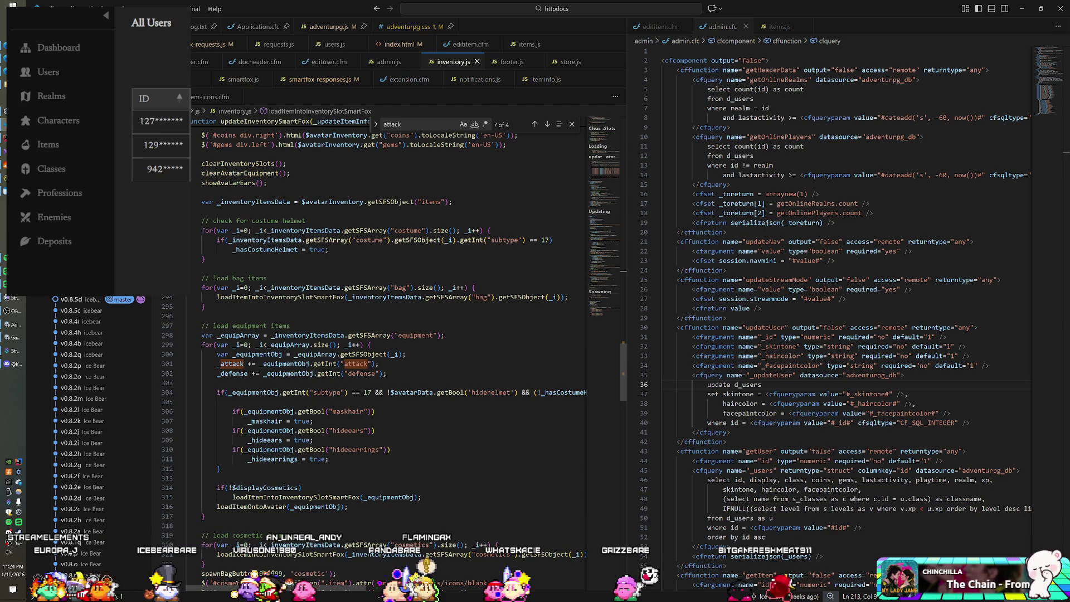
pyautogui.scroll(-4, 390, 335)
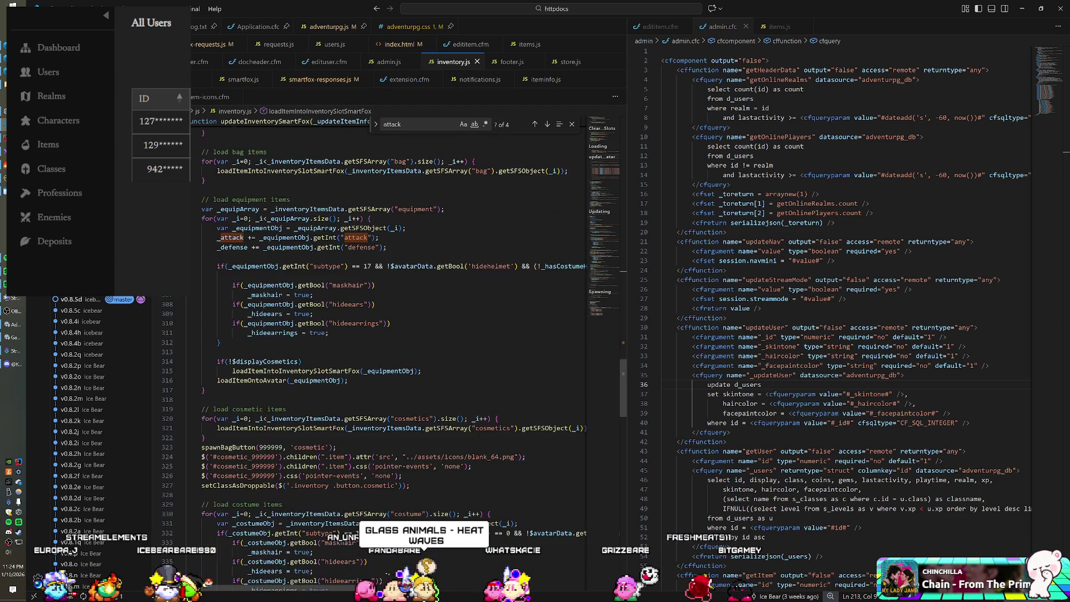
pyautogui.scroll(-3, 390, 335)
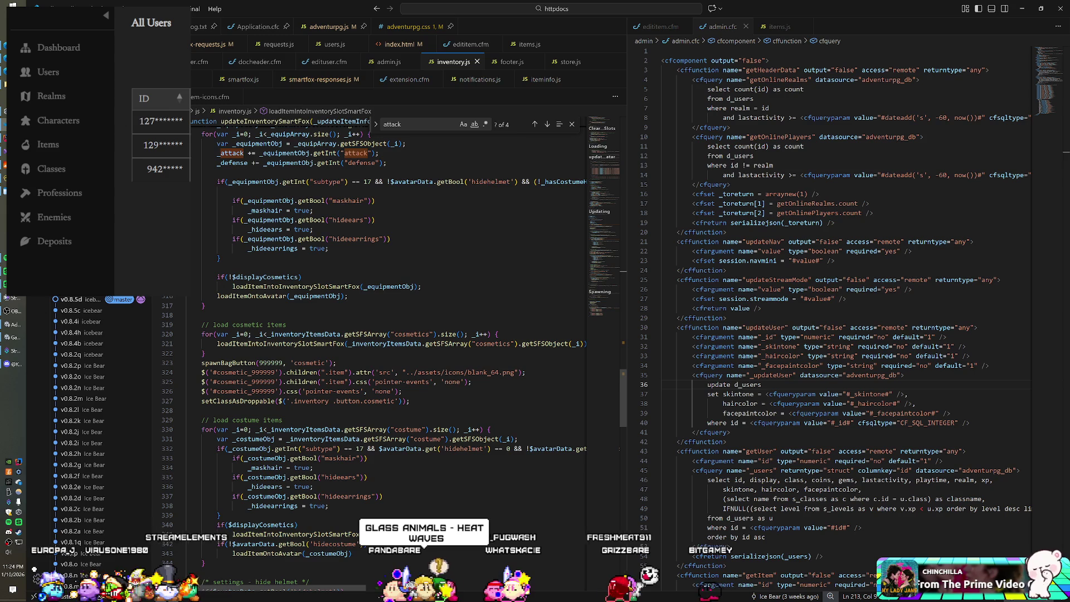
pyautogui.scroll(-2, 390, 334)
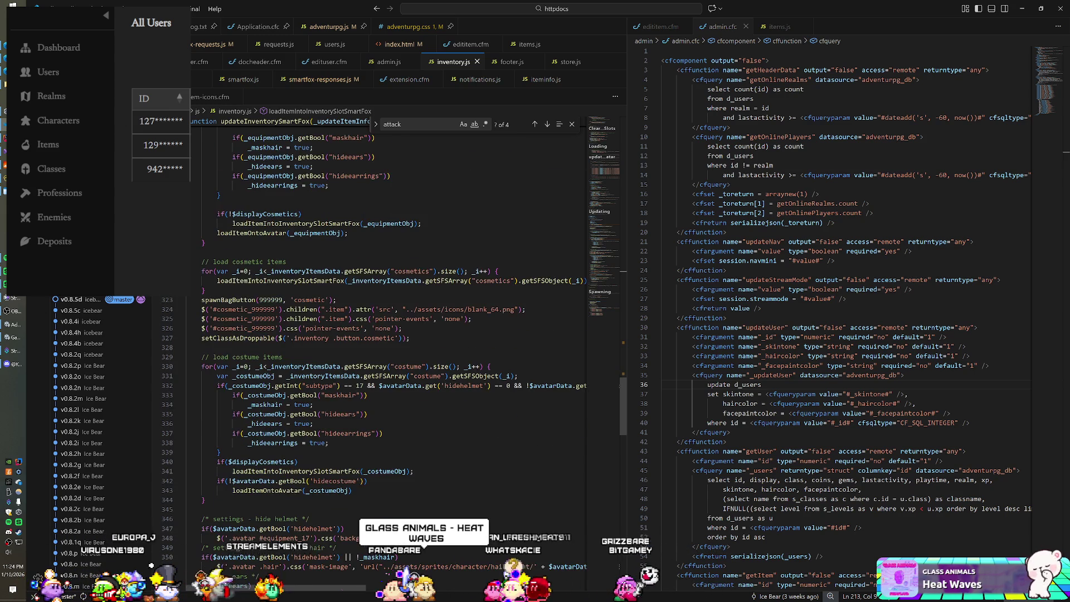
pyautogui.scroll(-3, 390, 335)
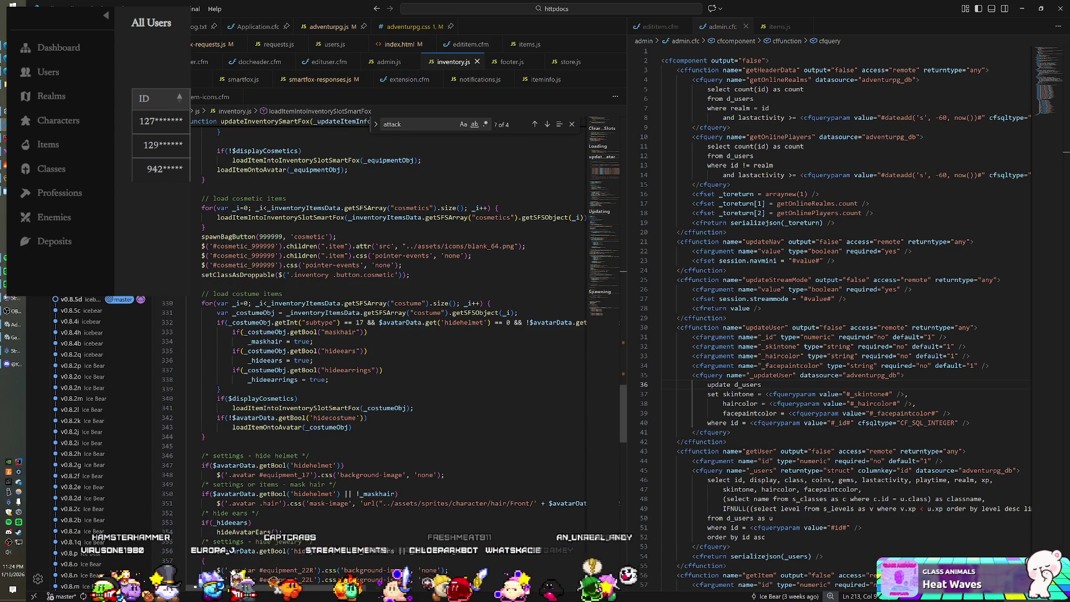
pyautogui.scroll(-8, 390, 334)
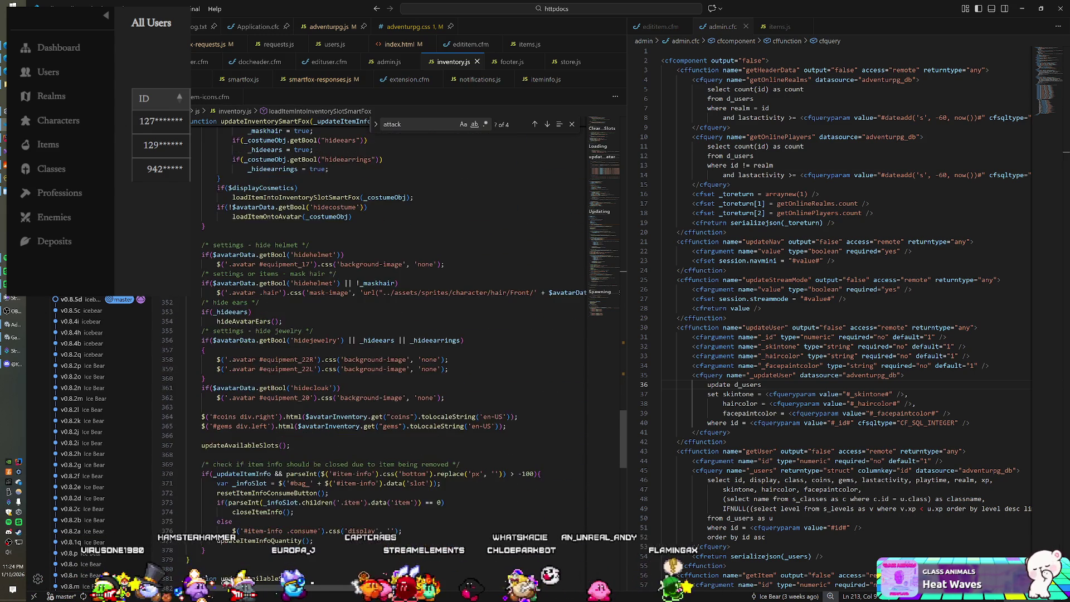
pyautogui.scroll(-9, 390, 334)
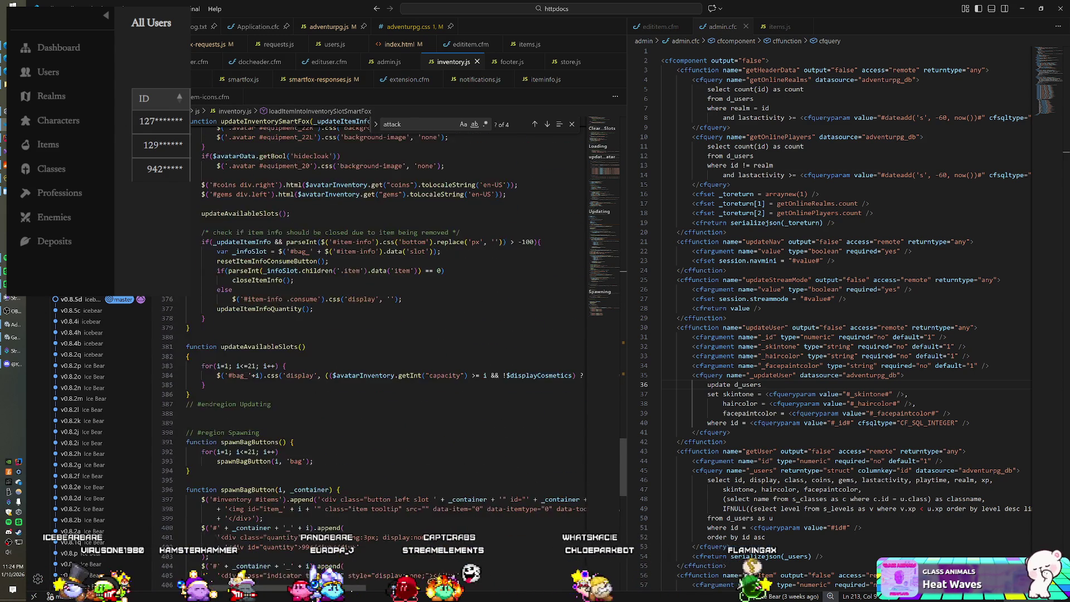
pyautogui.scroll(-4, 390, 335)
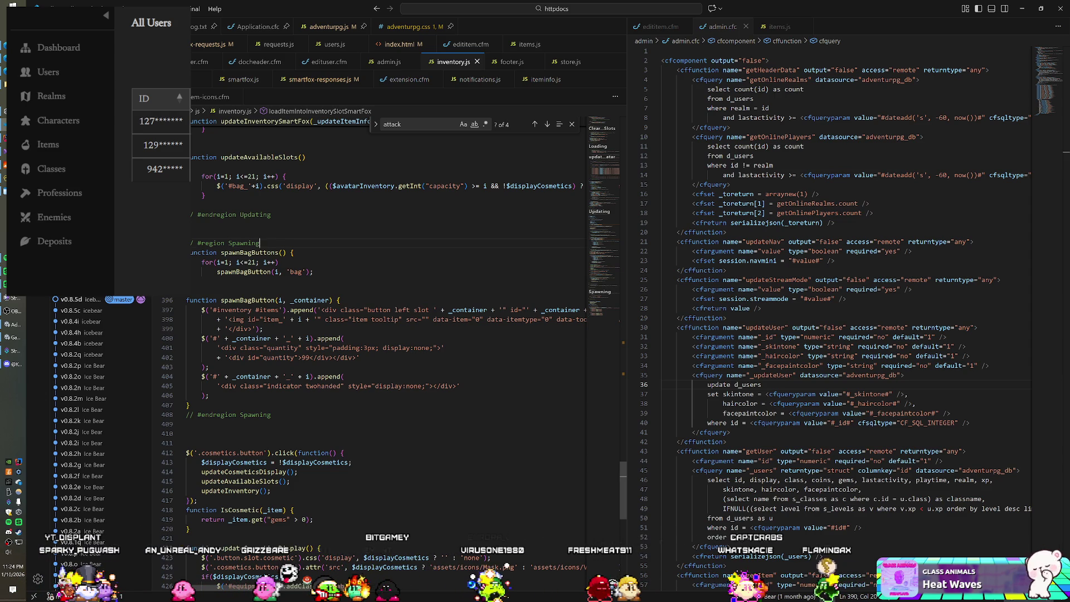
pyautogui.scroll(-4, 390, 334)
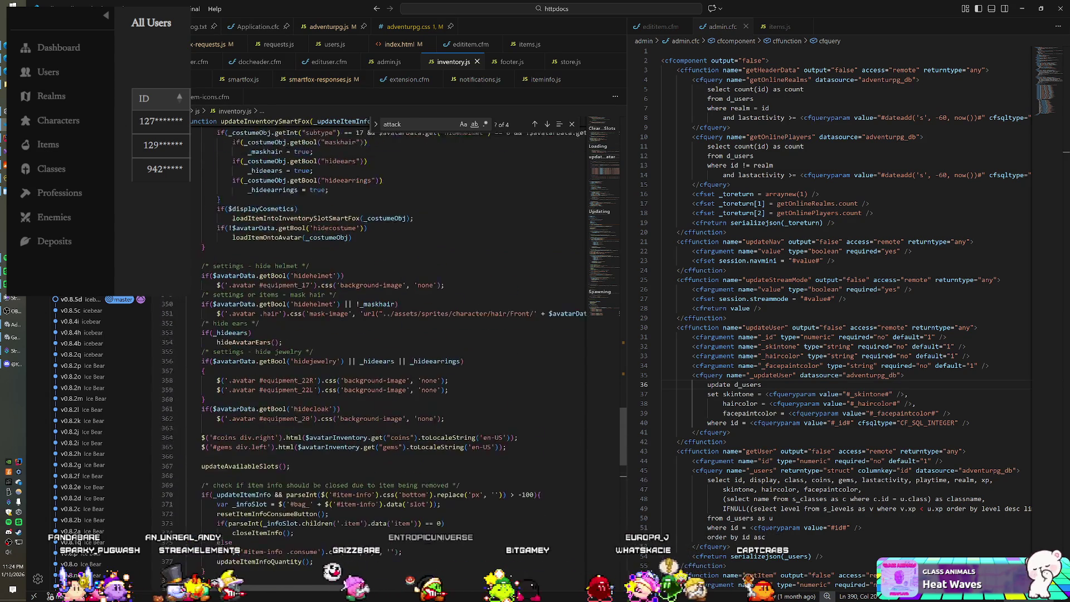
pyautogui.scroll(15, 389, 335)
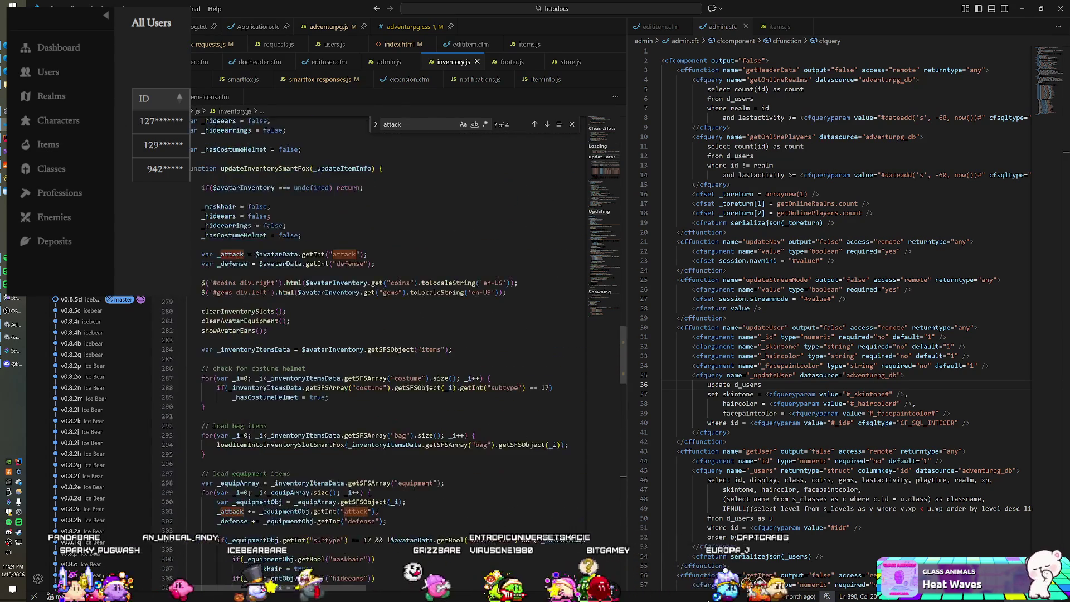
pyautogui.scroll(6, 390, 334)
pyautogui.scroll(15, 390, 335)
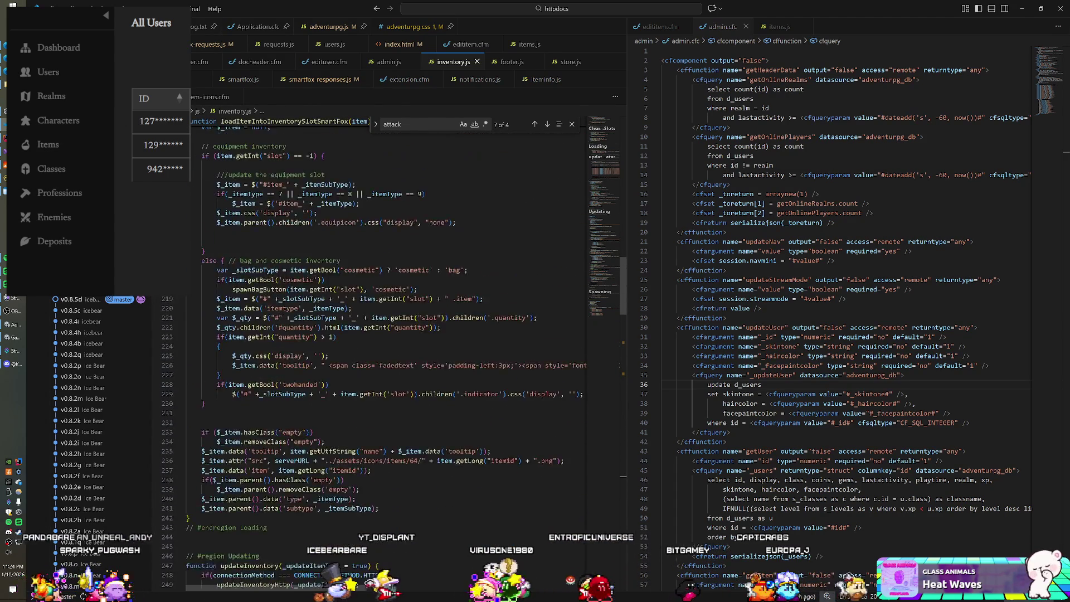
pyautogui.scroll(15, 390, 334)
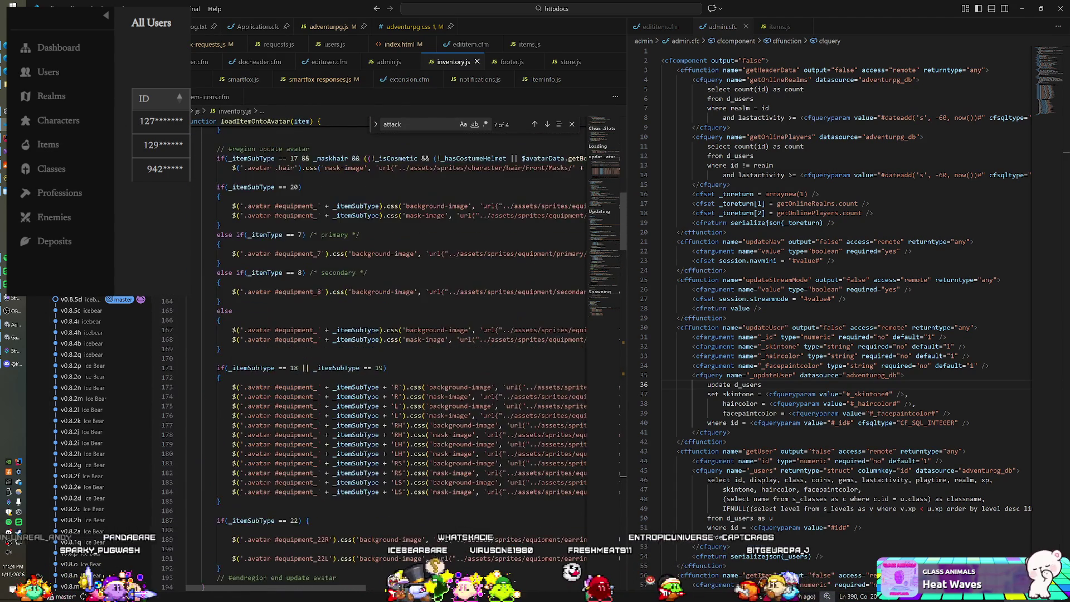
pyautogui.scroll(20, 390, 334)
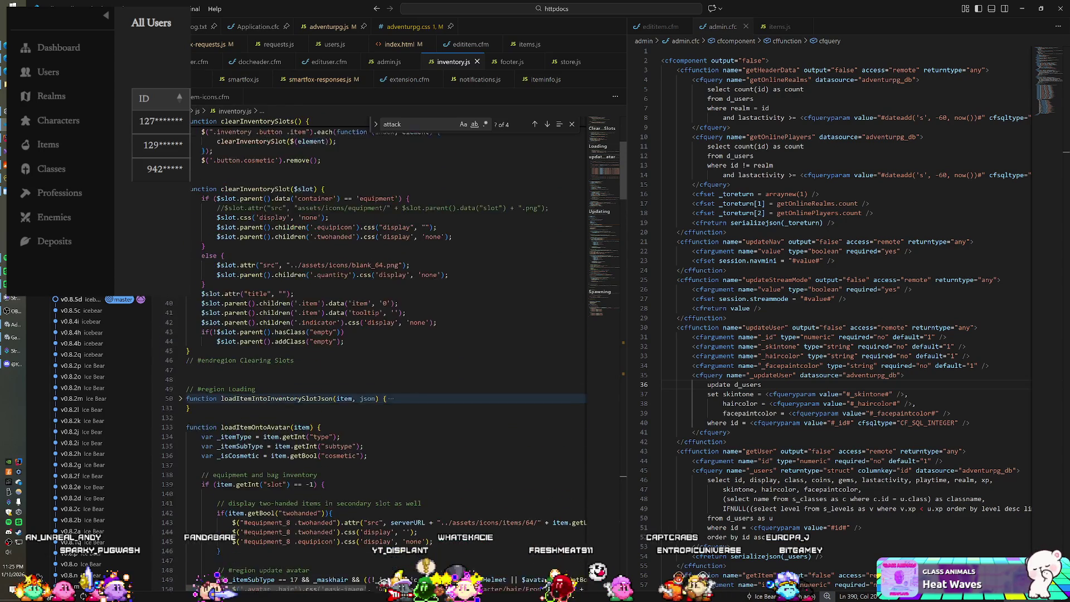
pyautogui.scroll(2, 390, 334)
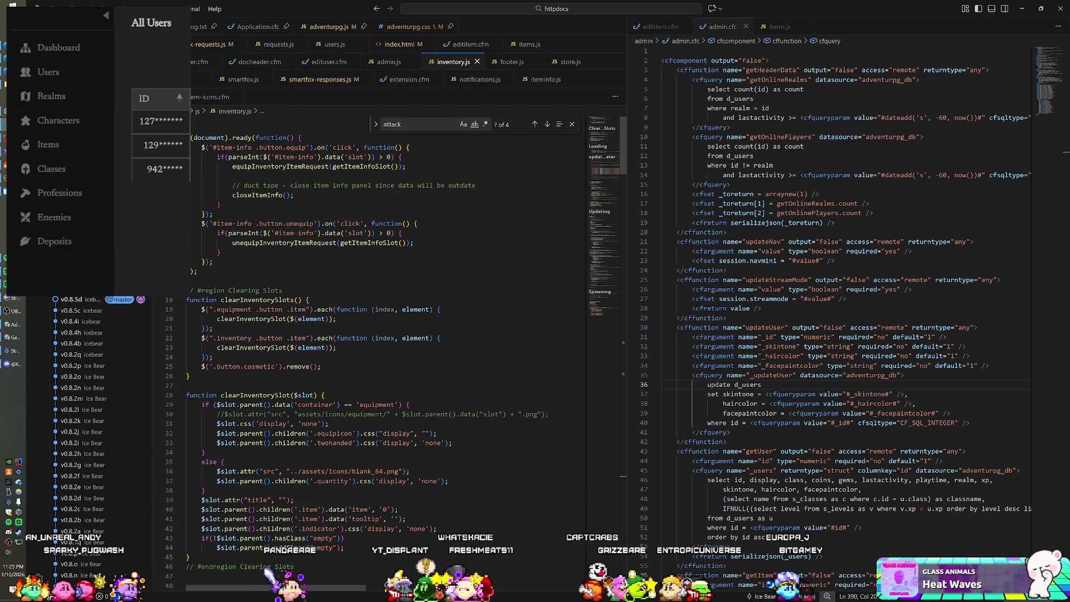
pyautogui.scroll(-2, 390, 334)
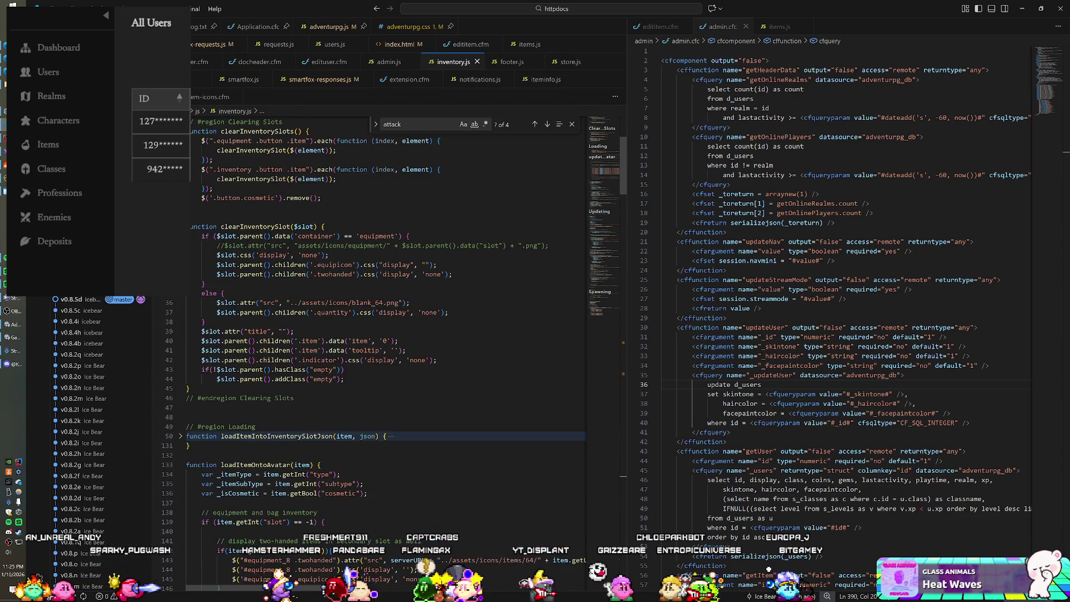
pyautogui.scroll(-7, 390, 334)
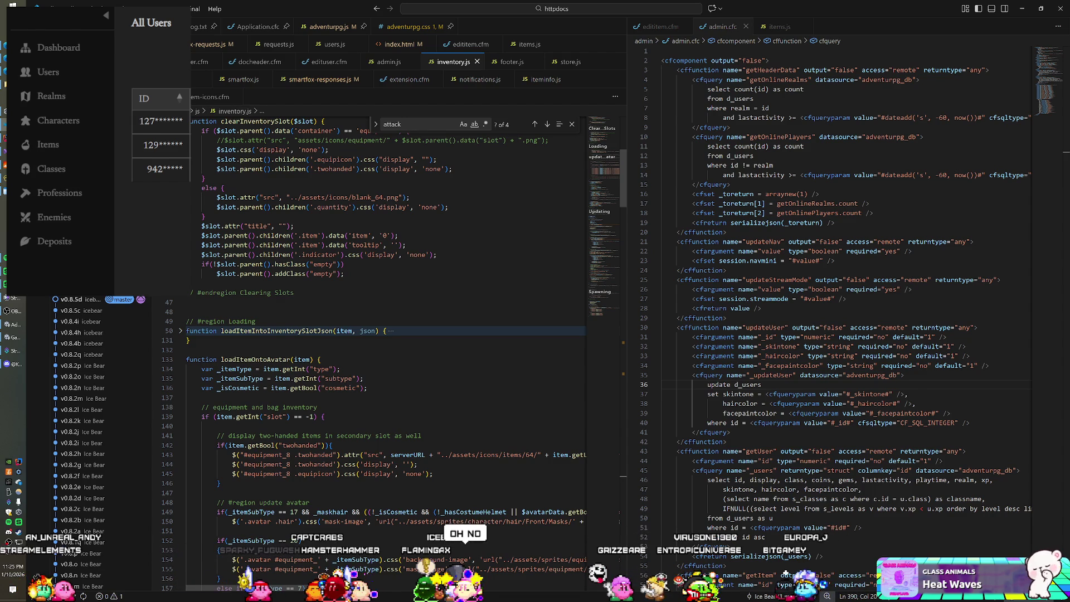
pyautogui.scroll(9, 390, 312)
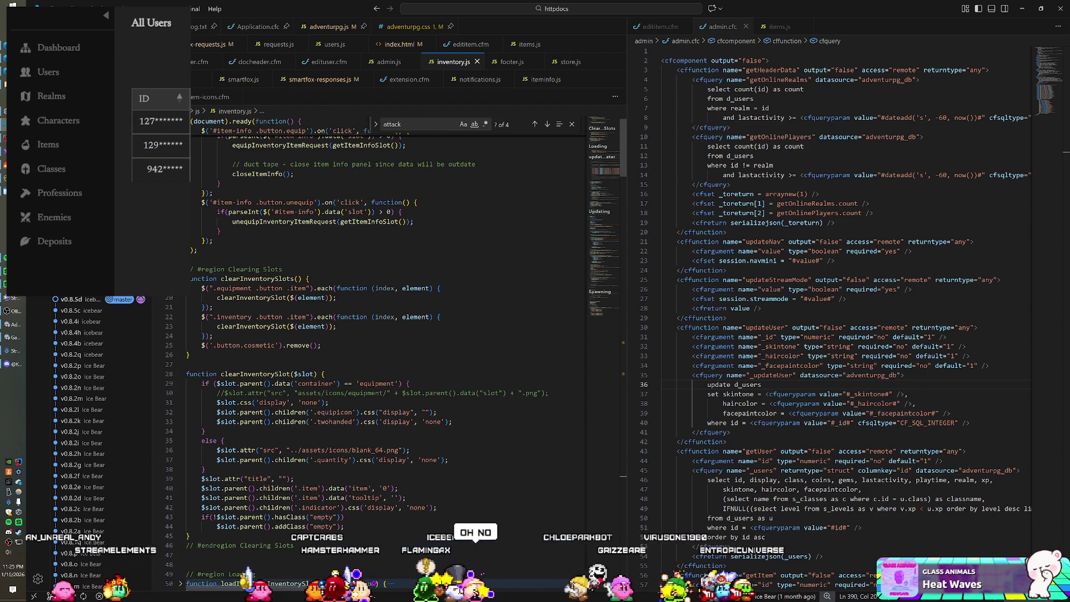
pyautogui.scroll(1, 390, 334)
pyautogui.scroll(-4, 384, 323)
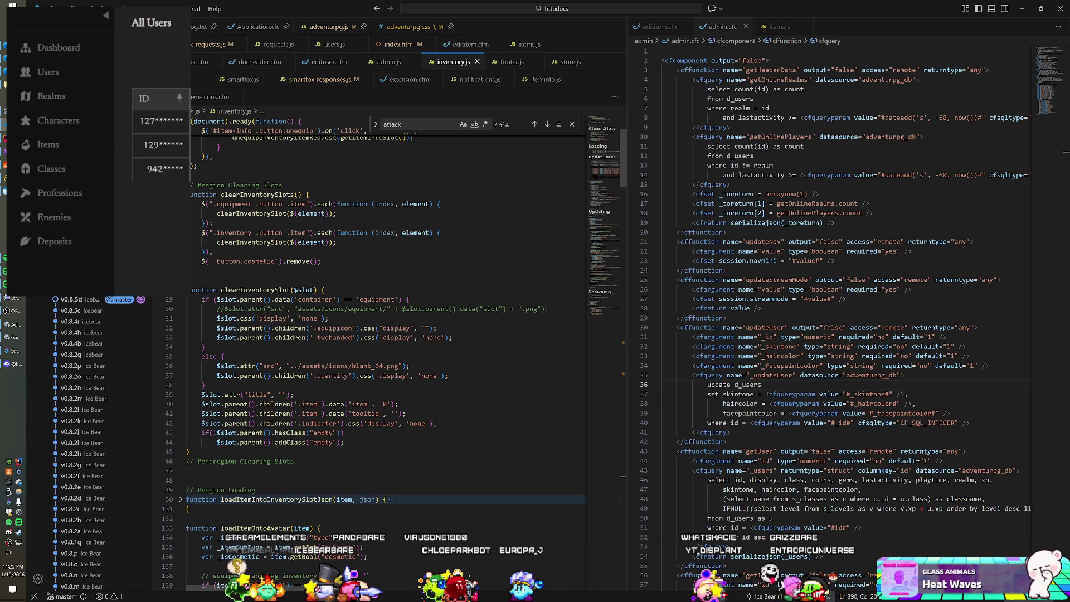
pyautogui.scroll(-2, 384, 317)
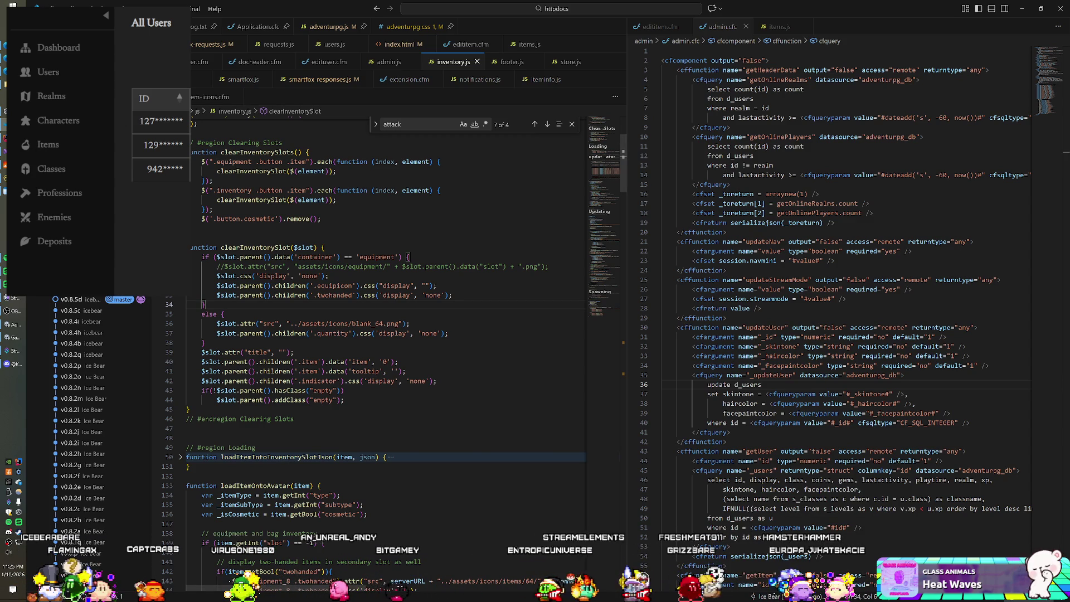
# Switch to ServerResponses.cs and scroll through its handler cases
pyautogui.hotkey('alt', 'Tab')
pyautogui.scroll(14, 413, 323)
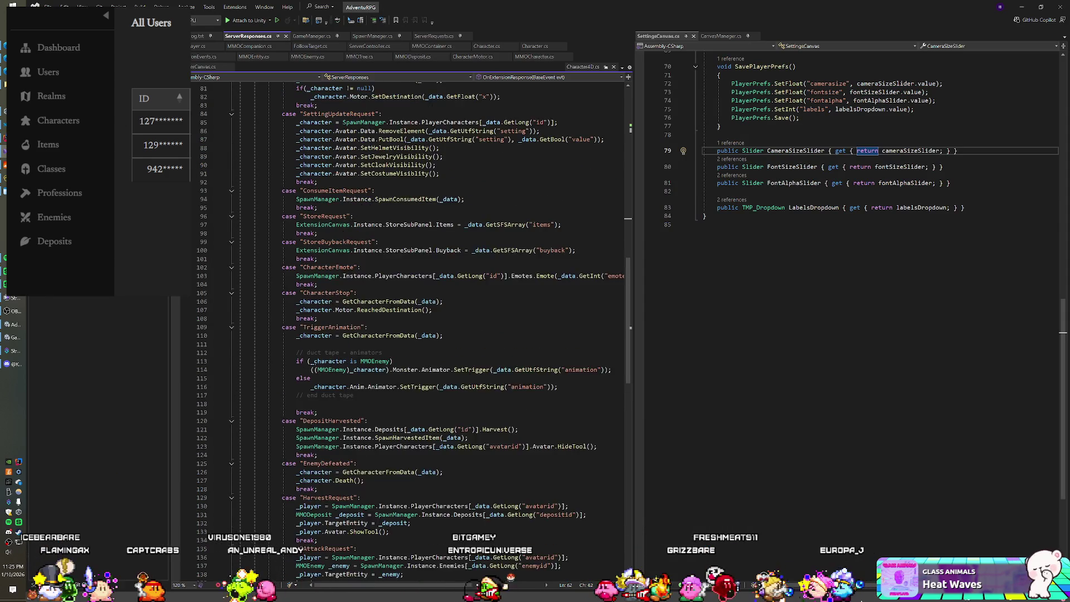
pyautogui.scroll(9, 412, 309)
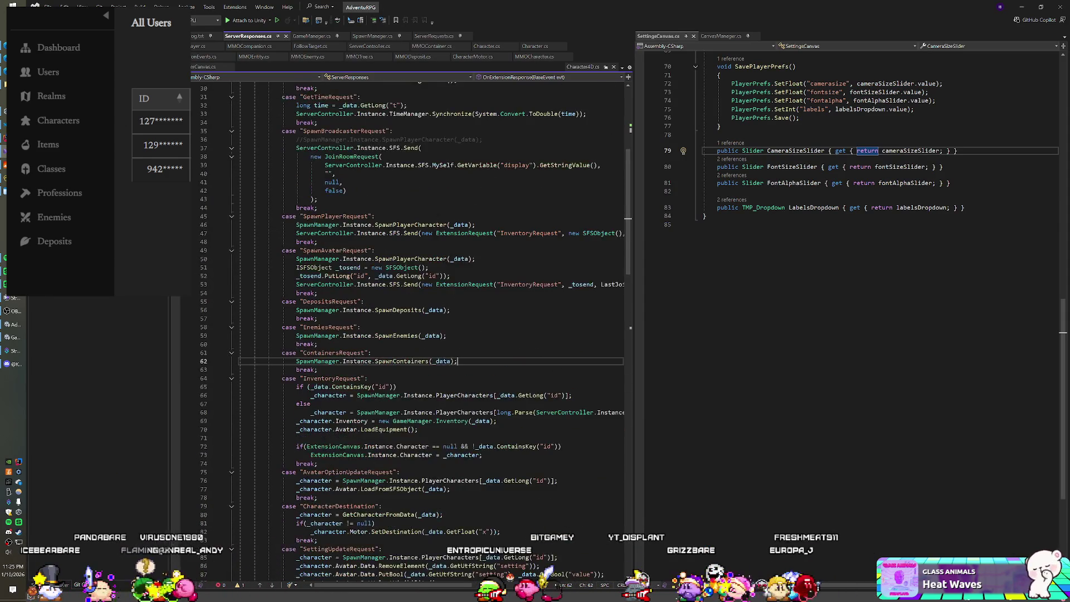
pyautogui.scroll(-7, 412, 309)
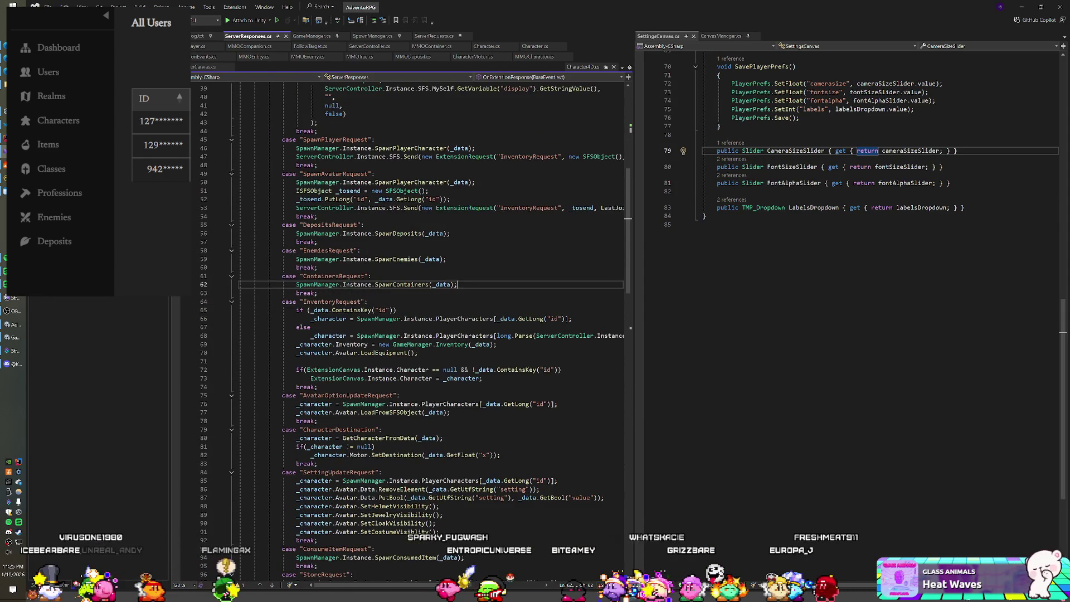
pyautogui.scroll(-5, 412, 310)
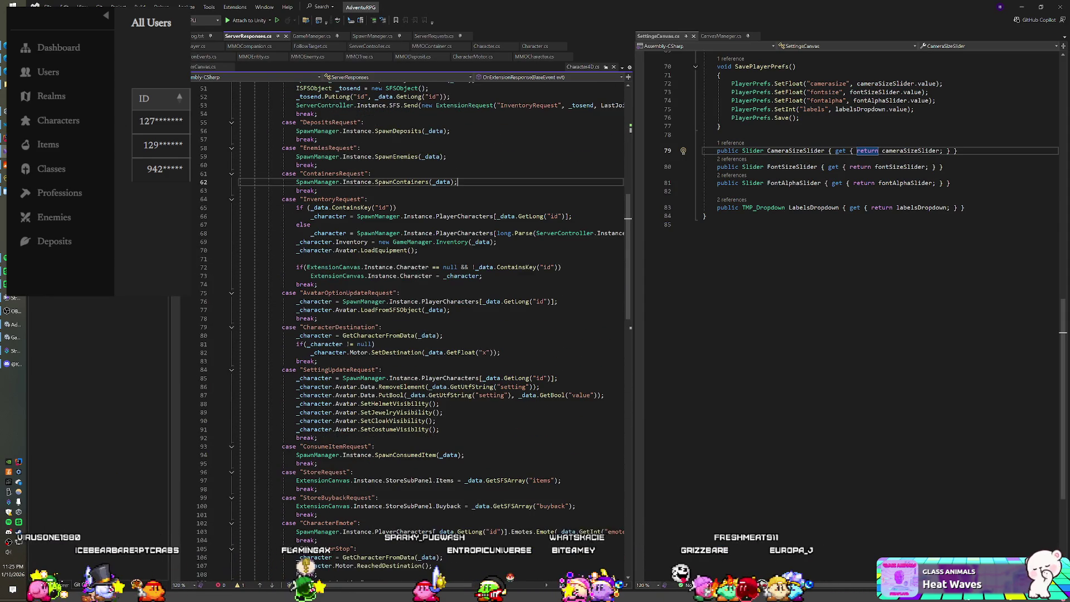
pyautogui.scroll(-2, 412, 309)
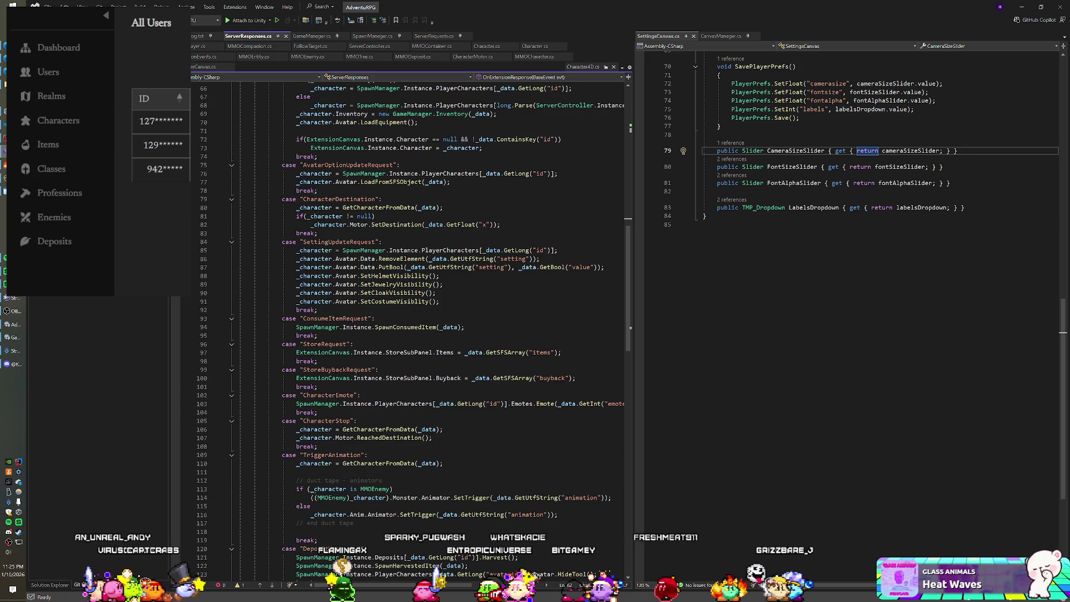
# Inspect the helmet Visibility() call on line 90 and item spawn on line 94, then return to Unity
pyautogui.click(300, 275)
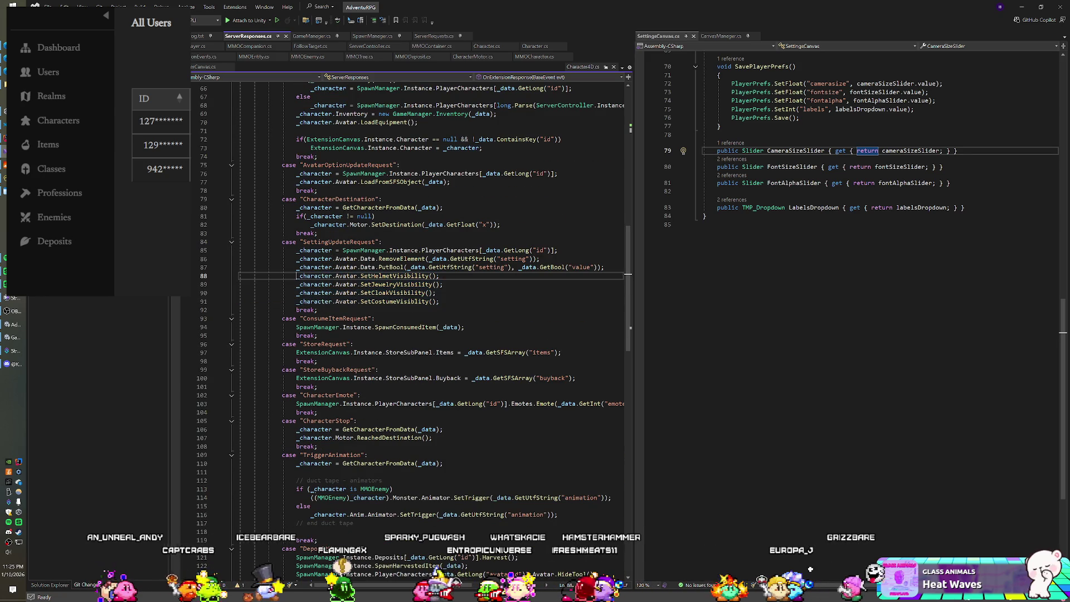
pyautogui.click(392, 275)
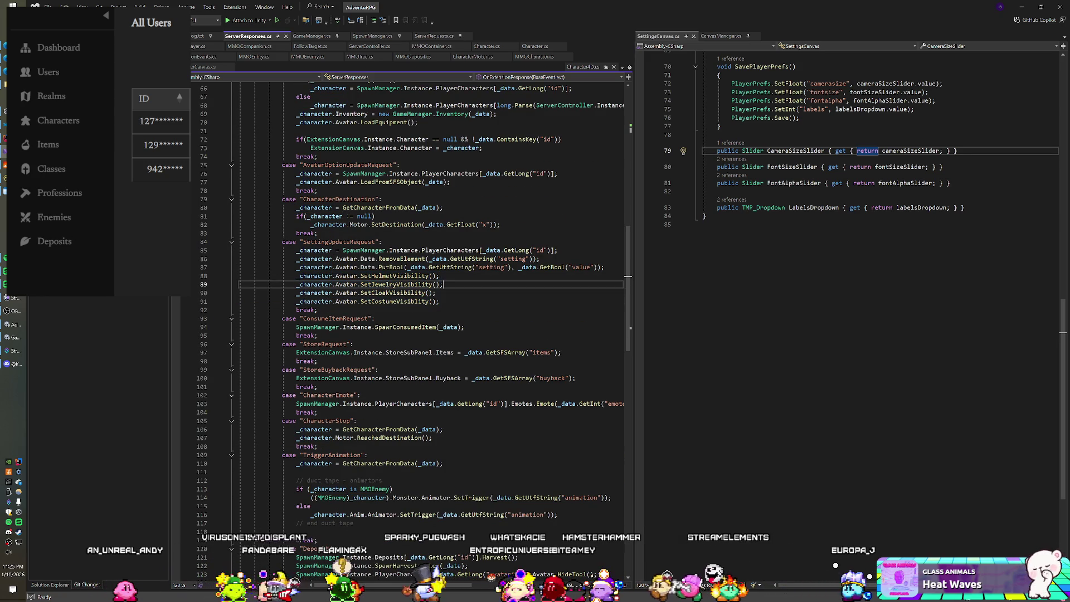
pyautogui.moveTo(390, 293); pyautogui.dragTo(436, 293)
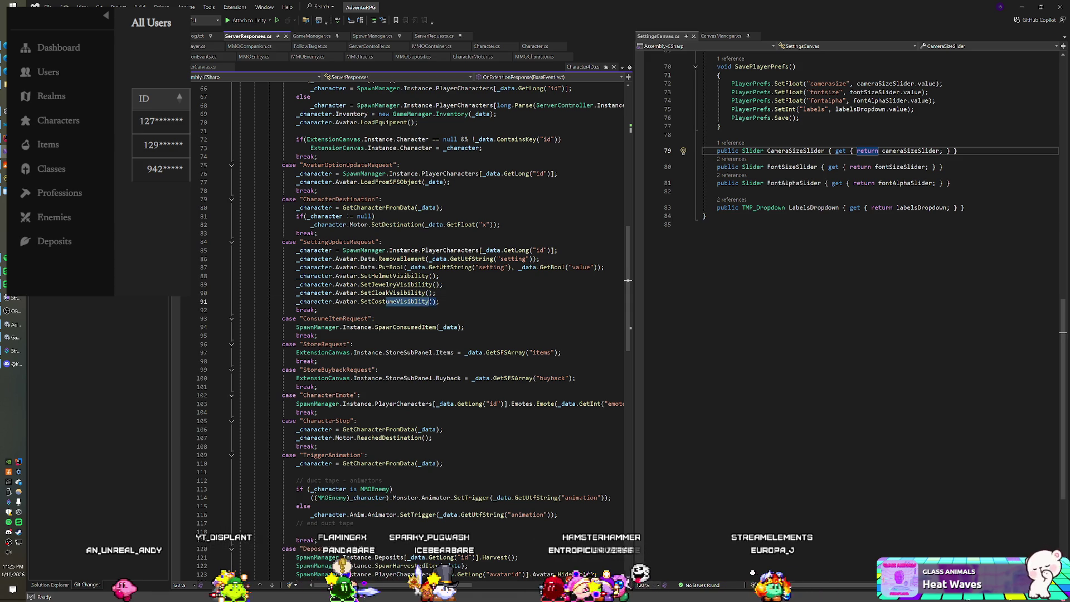
pyautogui.scroll(-2, 410, 335)
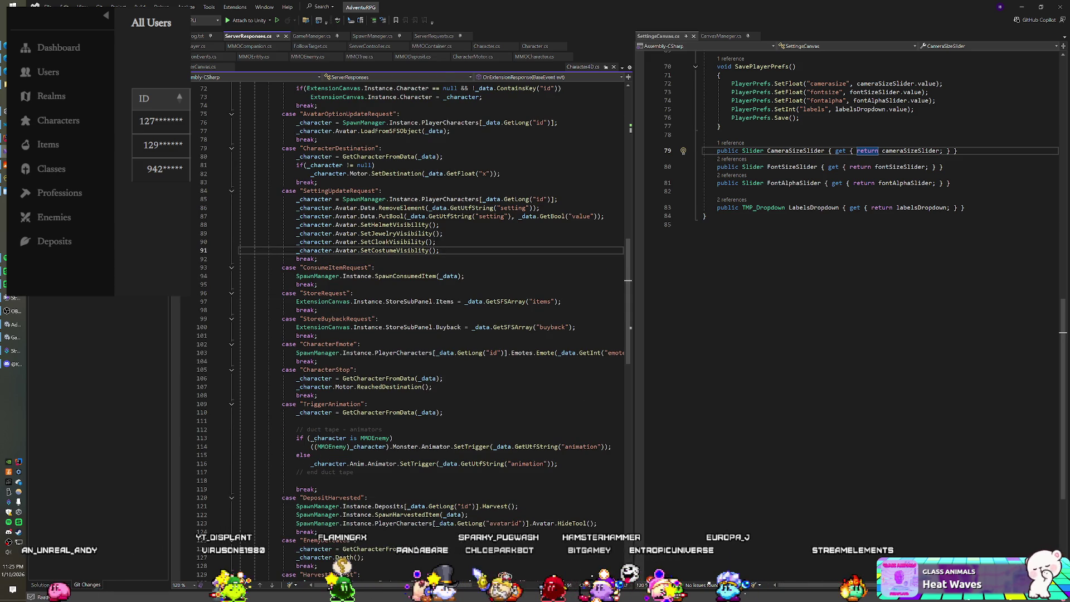
pyautogui.moveTo(407, 276); pyautogui.dragTo(463, 276)
pyautogui.click(463, 276)
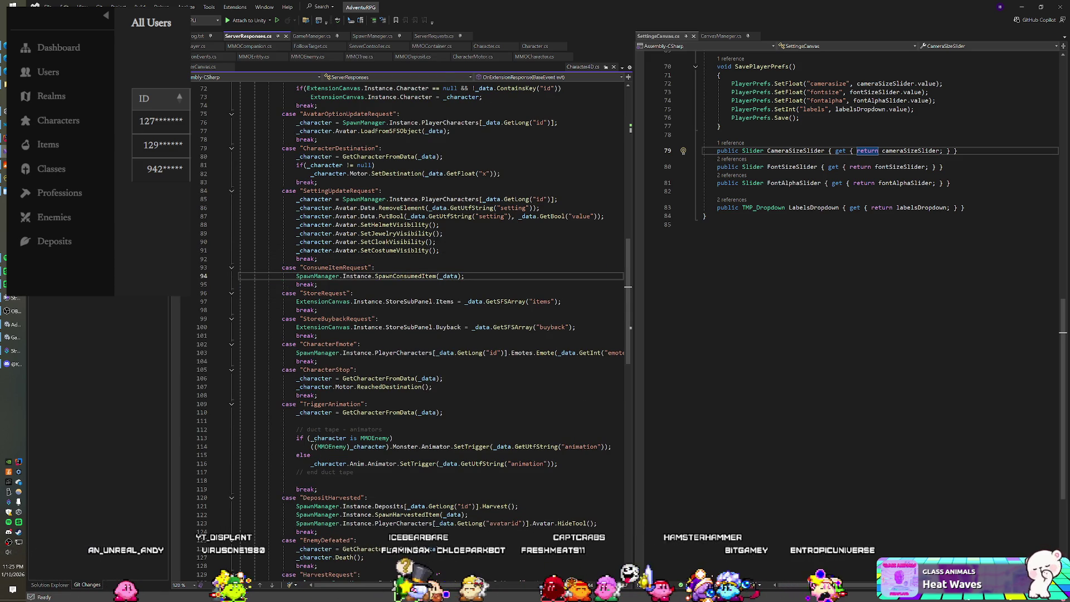
pyautogui.hotkey('alt', 'Tab')
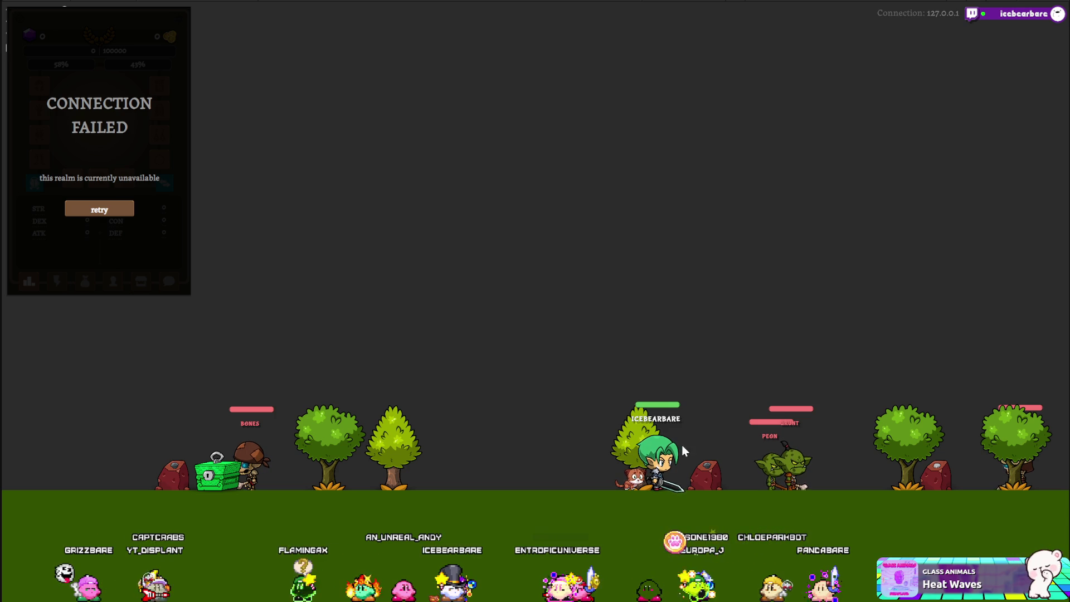
# Reconnect to the realm and show the Costume/Helmet/Jewelry/Cloak Show/Hide options
pyautogui.click(98, 209)
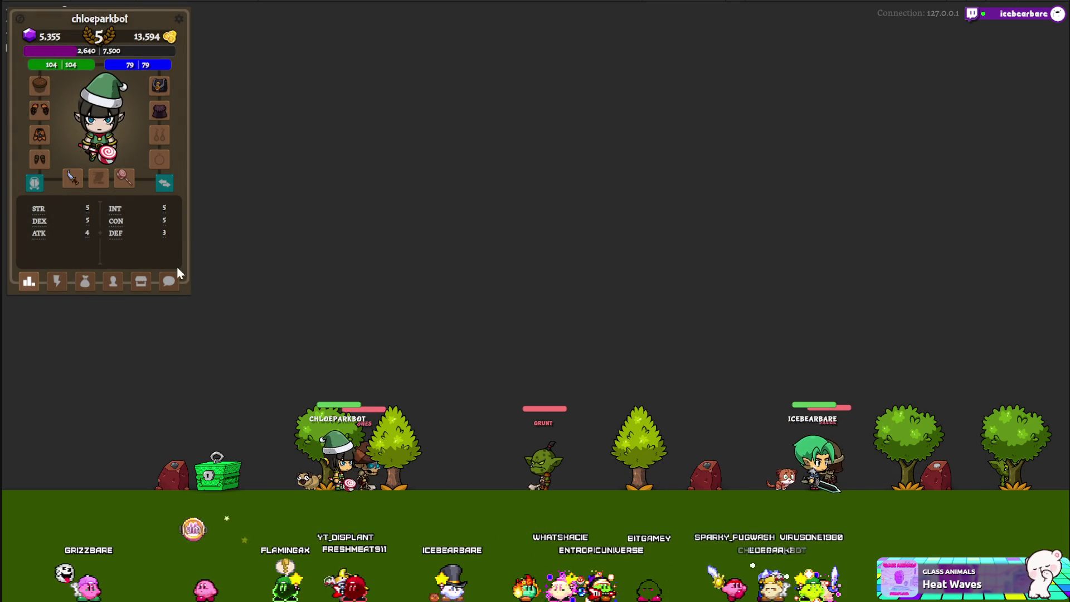
pyautogui.click(115, 159)
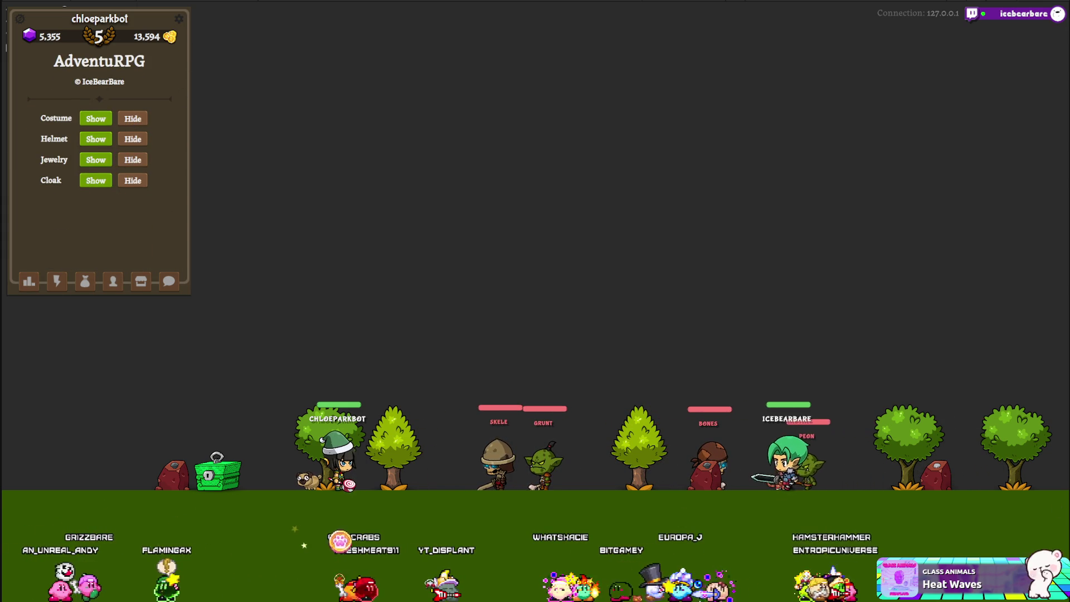
# Toggle the helmet Hide/Show twice, leaving it shown, then set Costume to Hide
pyautogui.click(133, 142)
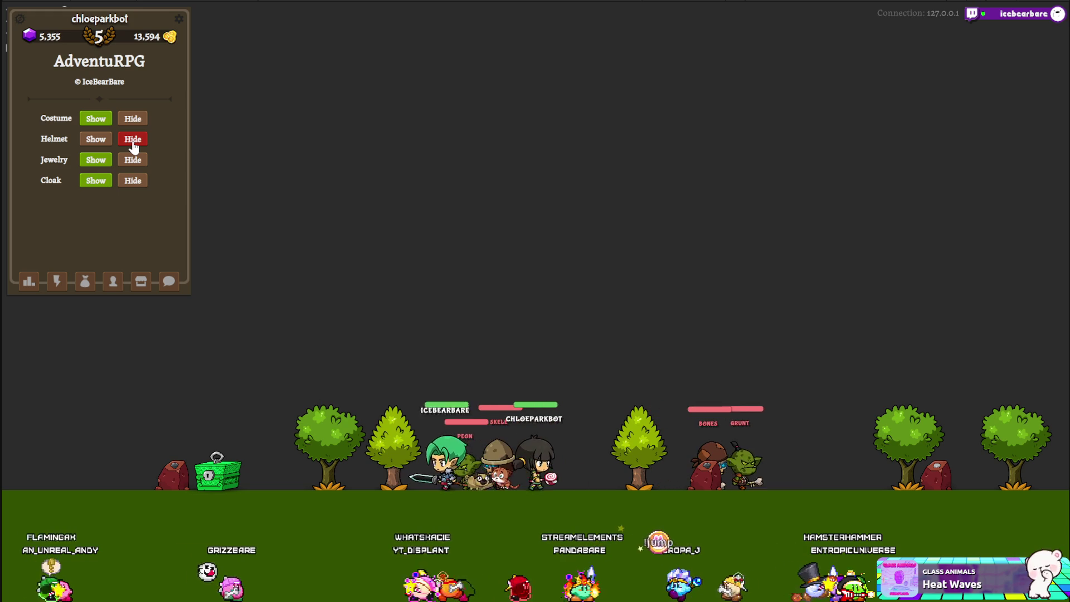
pyautogui.click(89, 142)
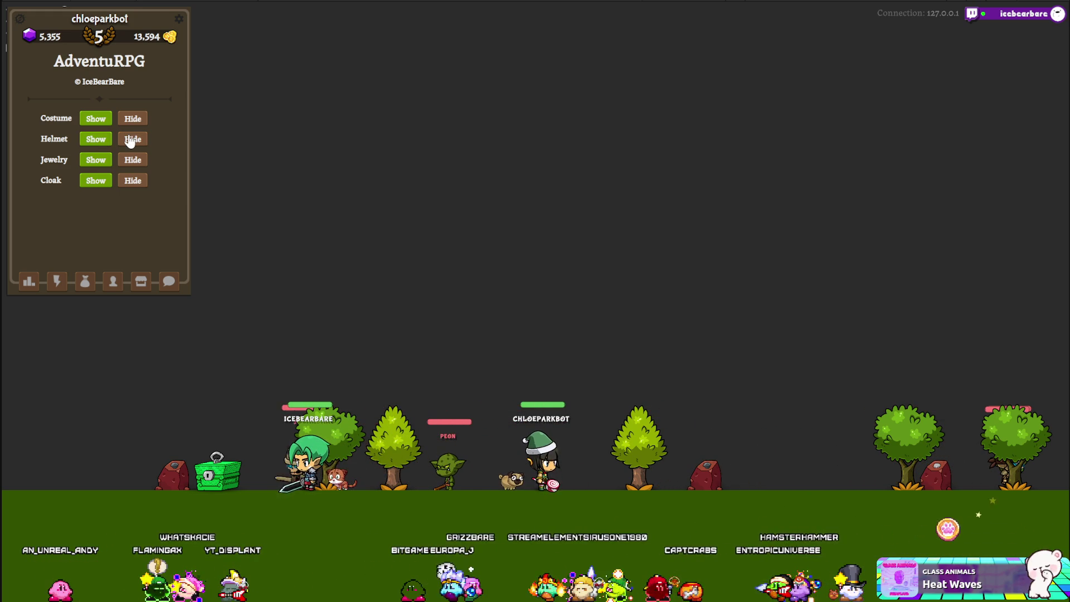
pyautogui.click(130, 141)
pyautogui.click(87, 142)
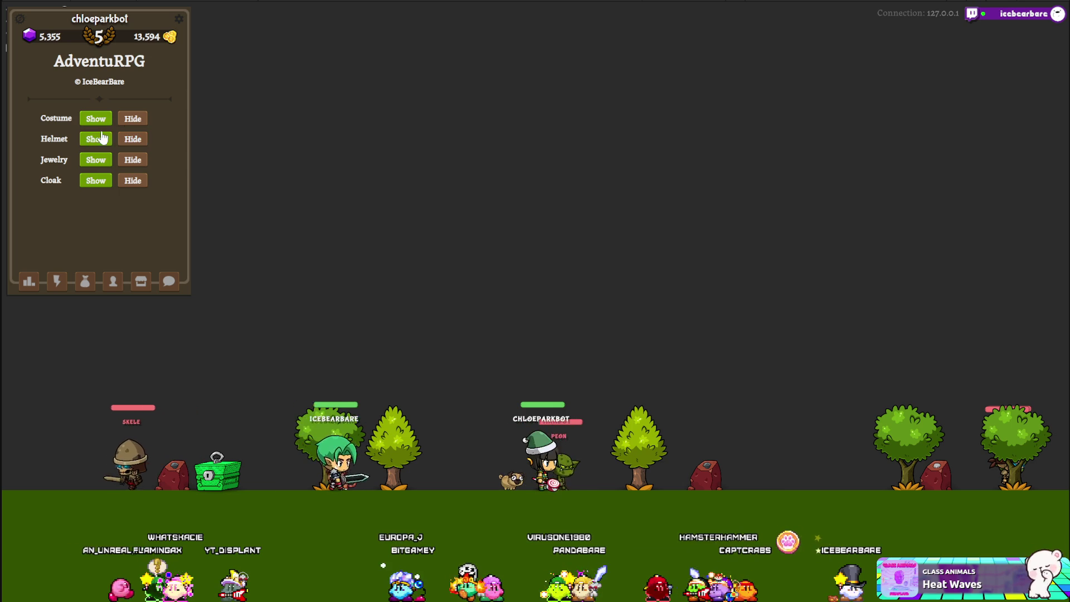
pyautogui.click(132, 118)
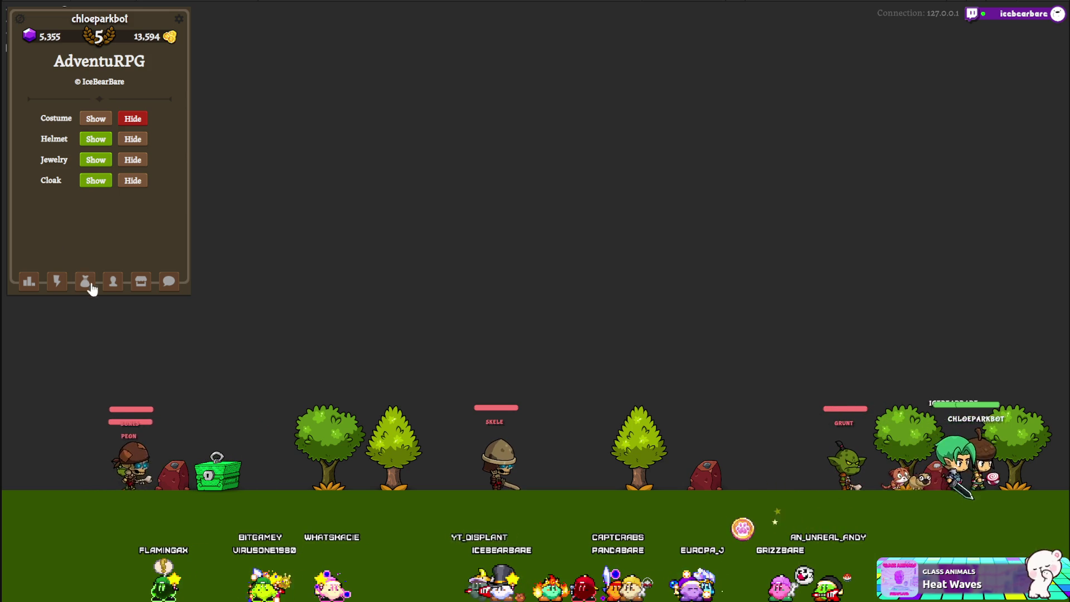
# Switch to the lightning-bolt actions view, then show the bag inventory grid
pyautogui.click(57, 281)
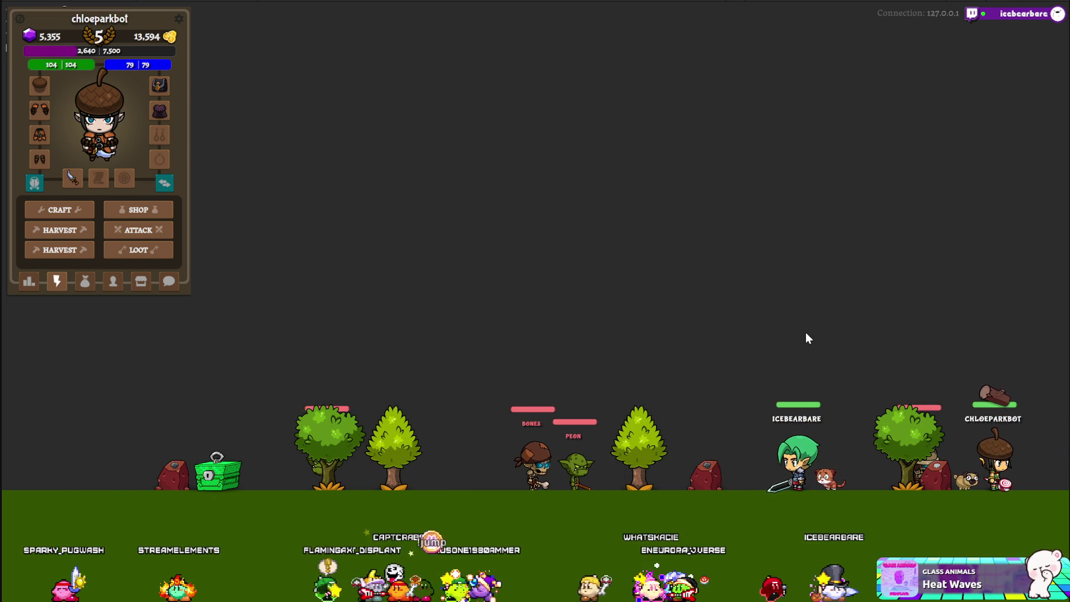
pyautogui.click(87, 287)
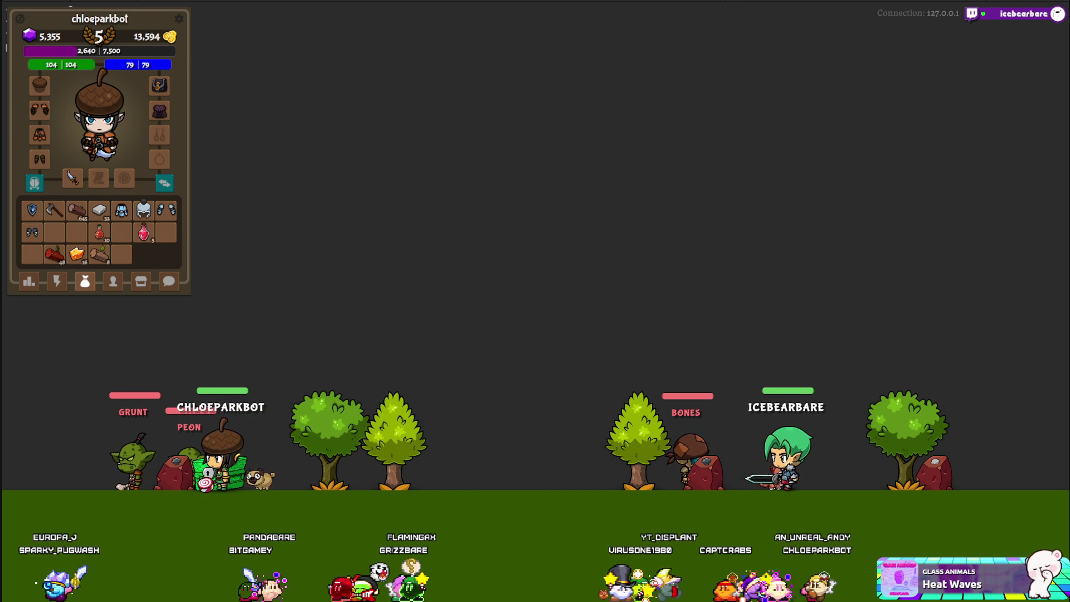
# Leave the maximized Game view, activate Other Cat in the Hierarchy, and re-maximize the Game view
pyautogui.hotkey('shift', 'space')
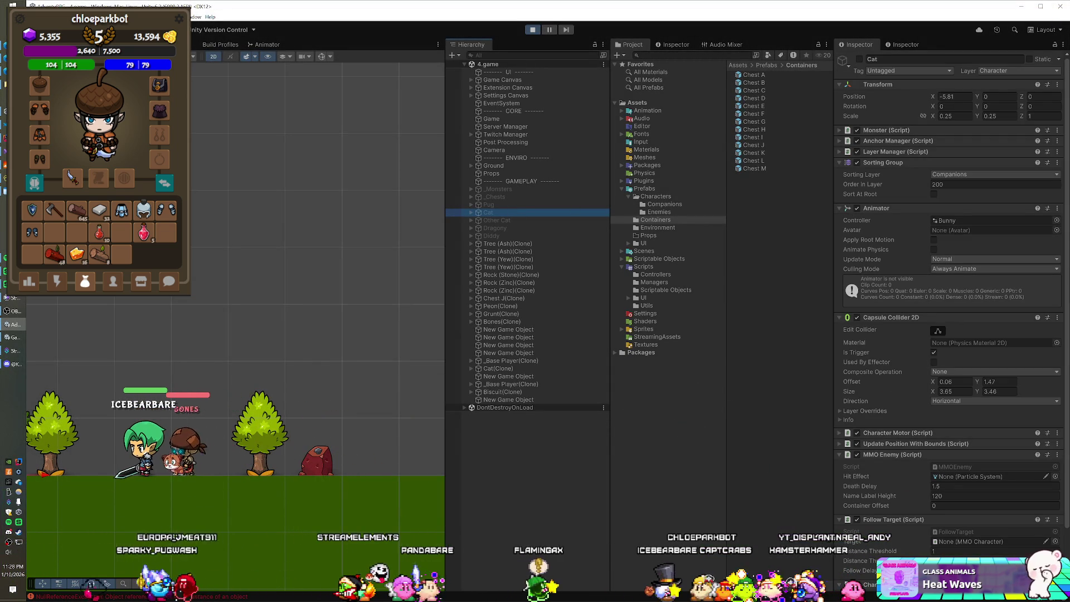
pyautogui.click(527, 218)
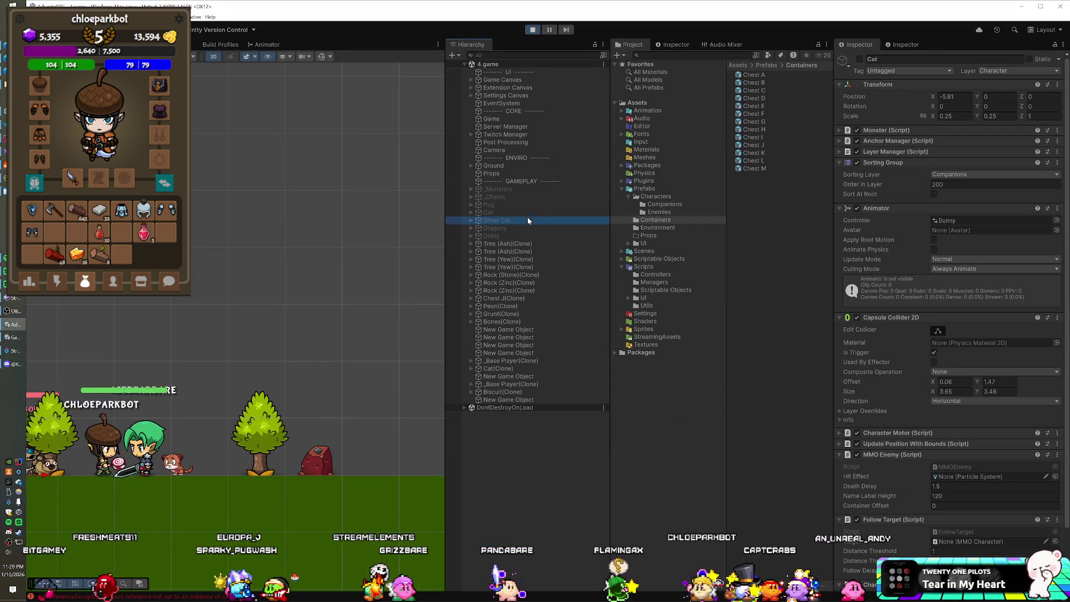
pyautogui.click(859, 59)
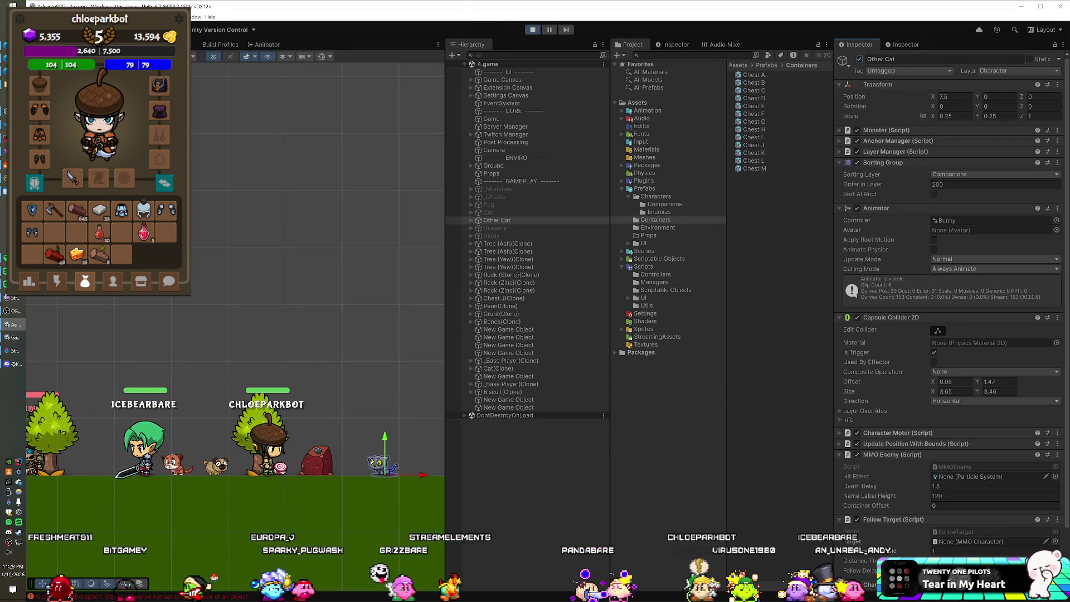
pyautogui.hotkey('shift', 'space')
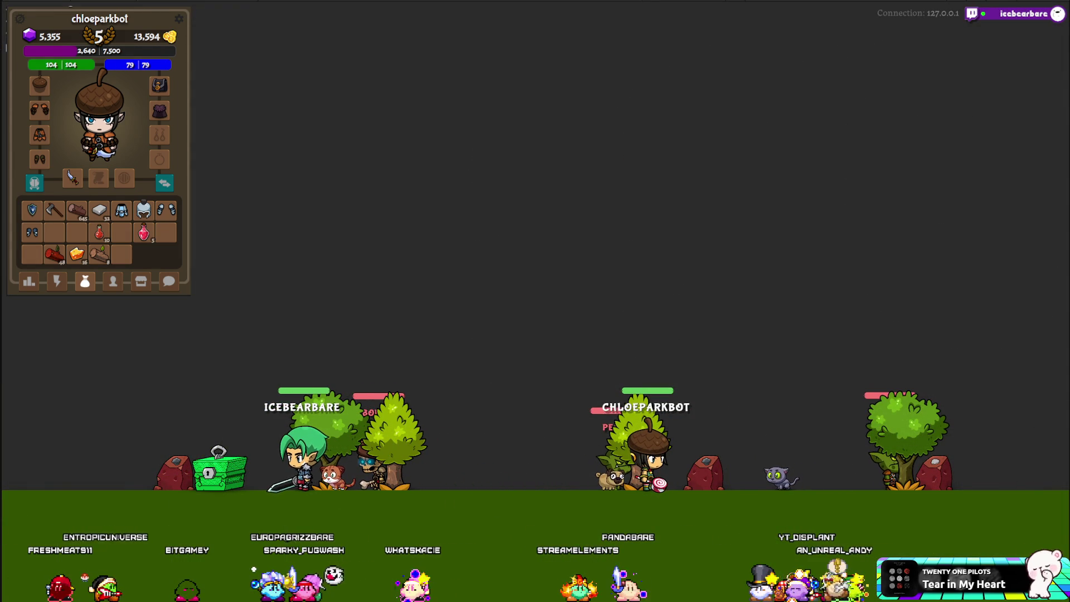
pyautogui.hotkey('shift', 'space')
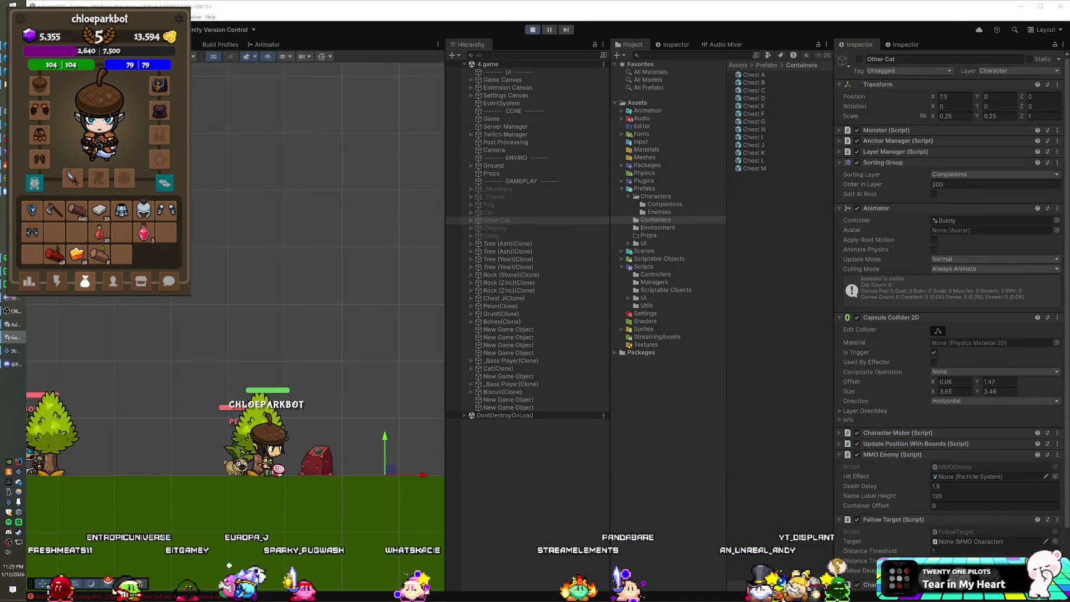
pyautogui.hotkey('shift', 'space')
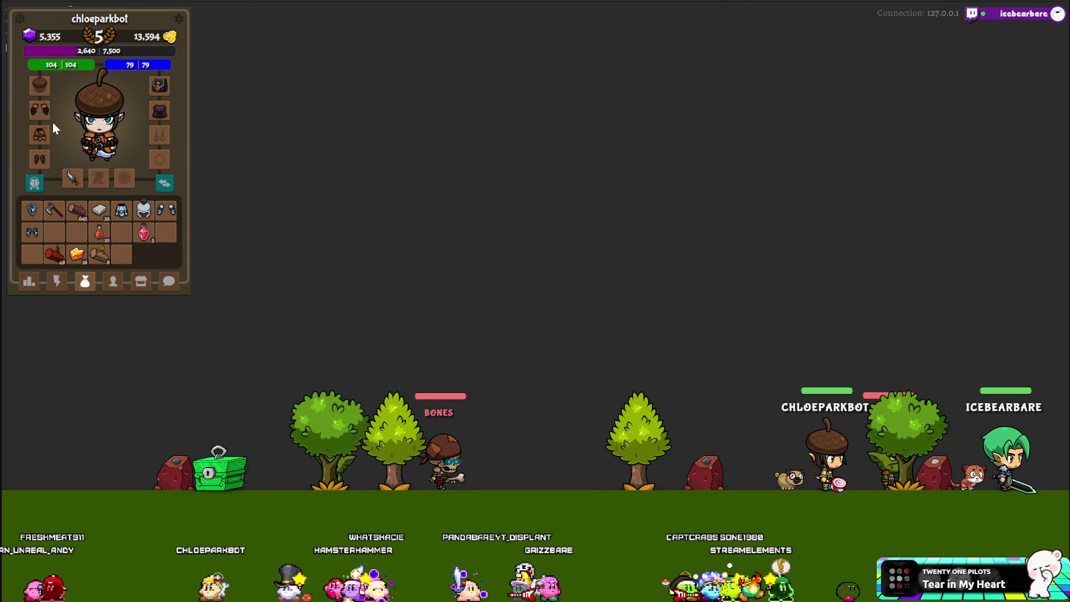
# Drag the red potion into an inventory slot, bring Unity forward, and close the Steam window
pyautogui.moveTo(128, 186); pyautogui.dragTo(128, 186)
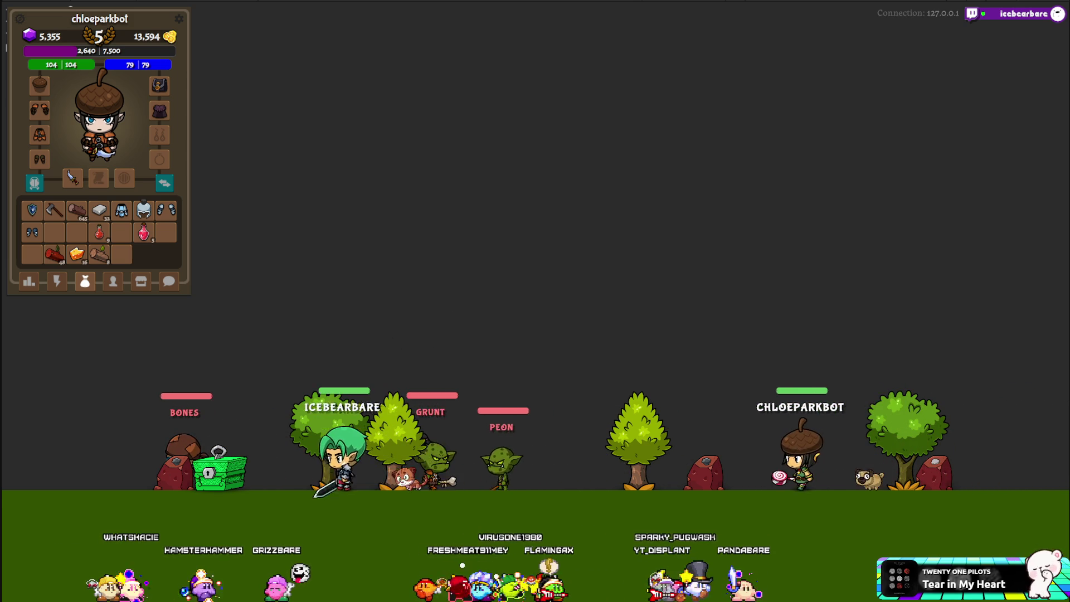
pyautogui.click(9, 483)
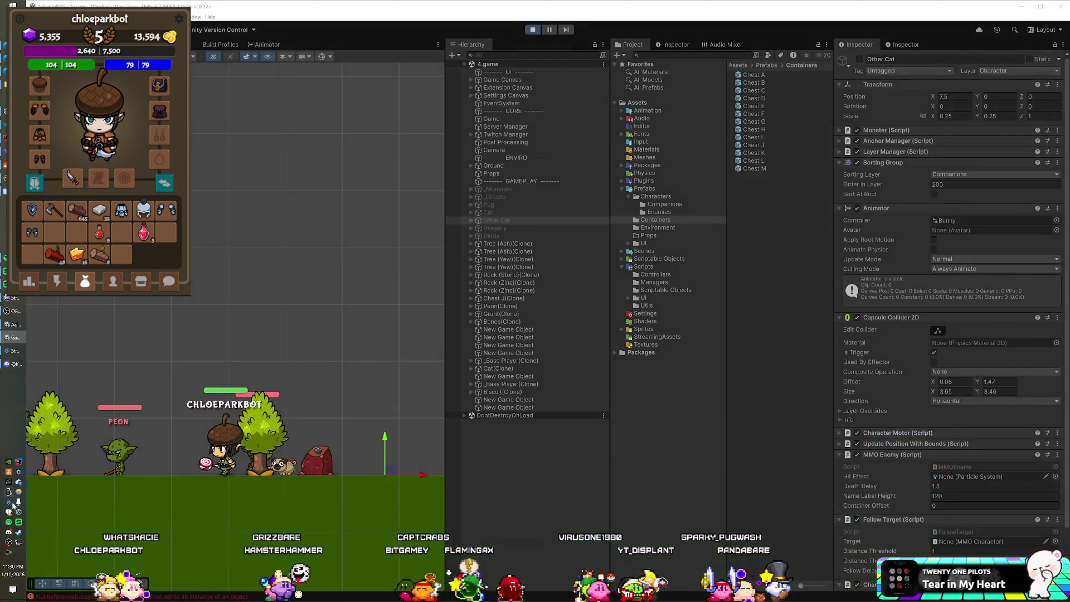
pyautogui.click(18, 534)
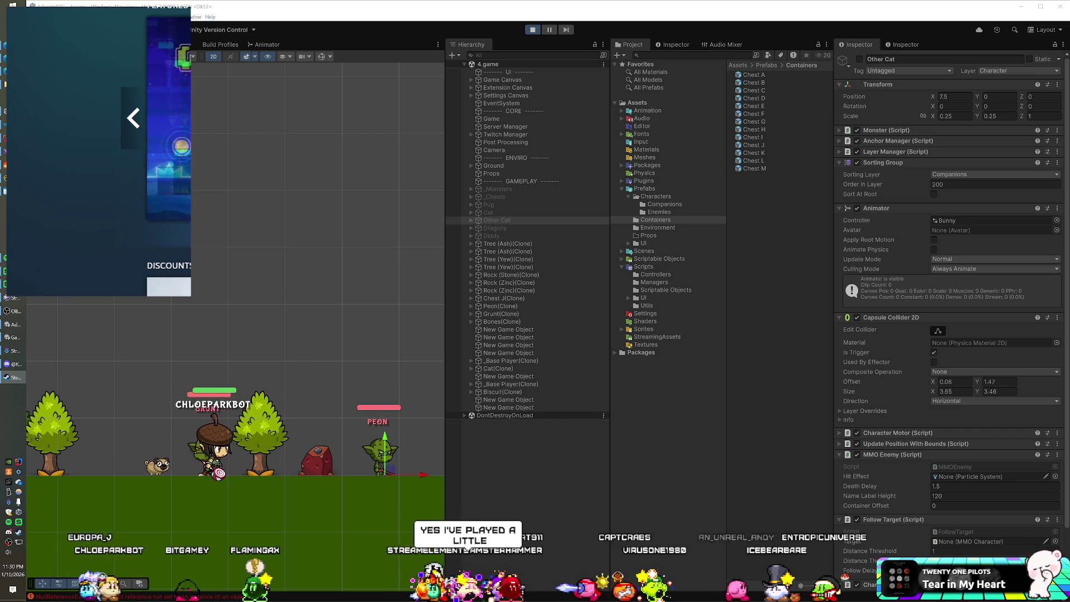
pyautogui.hotkey('alt', 'F4')
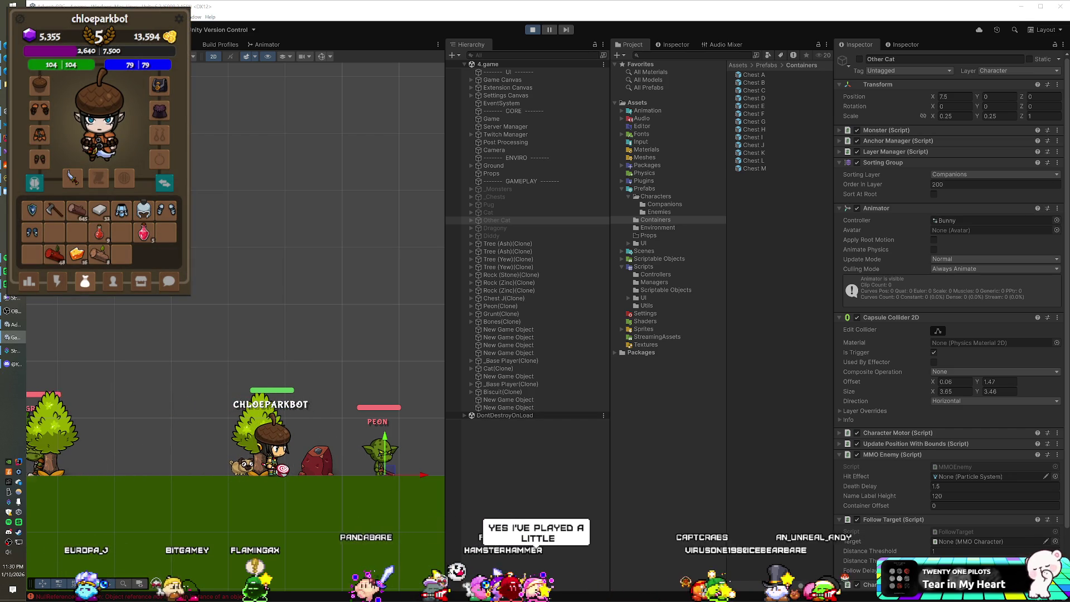
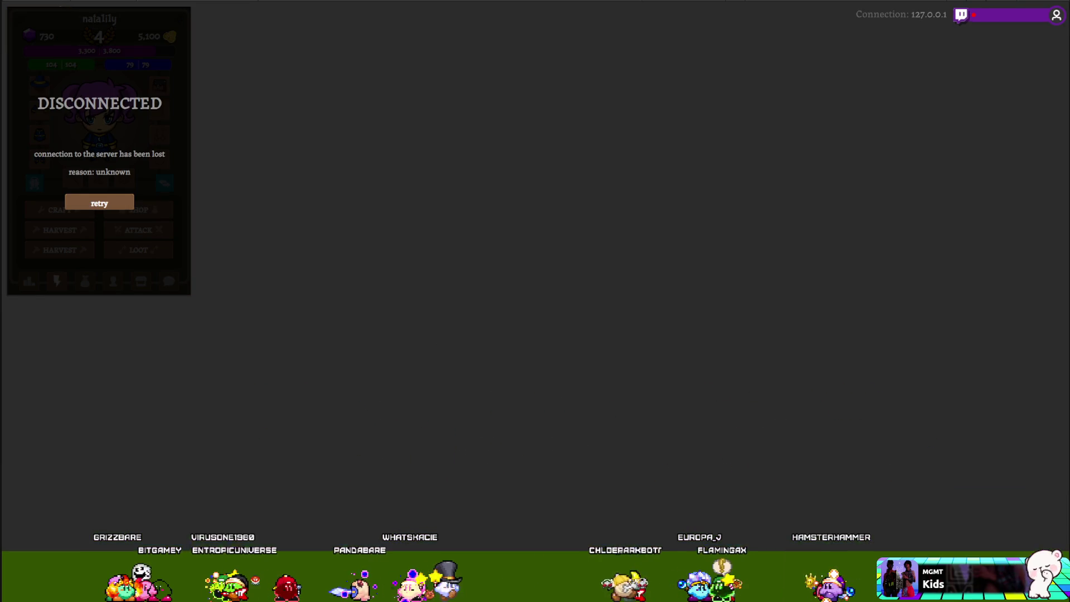
# Return to the editor and expand FantasyMonsters > Monsters down to the Horses/Pony folder
pyautogui.hotkey('alt', 'Tab')
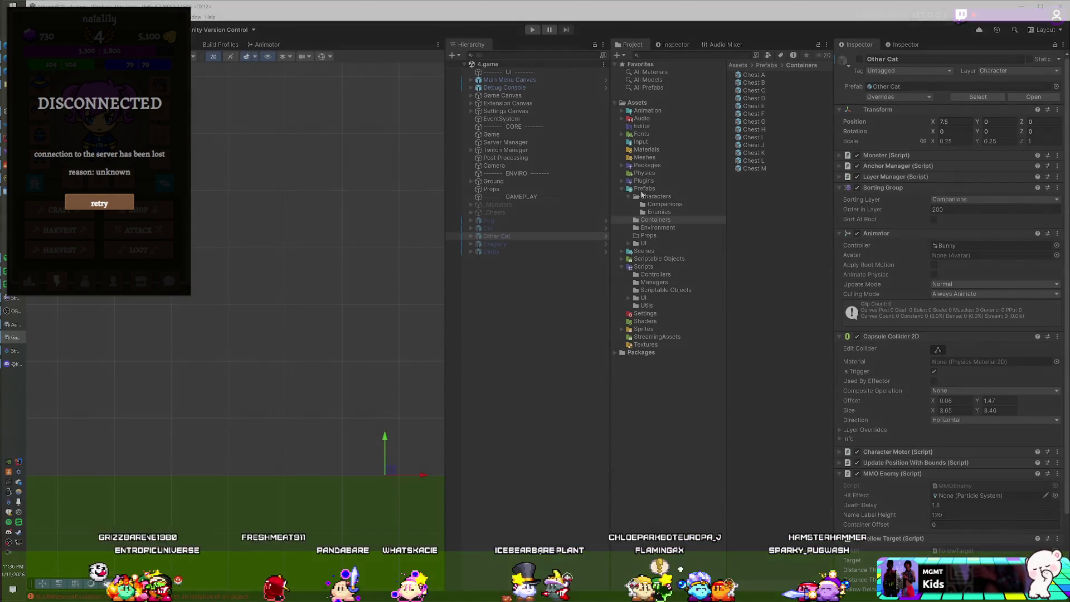
pyautogui.click(622, 166)
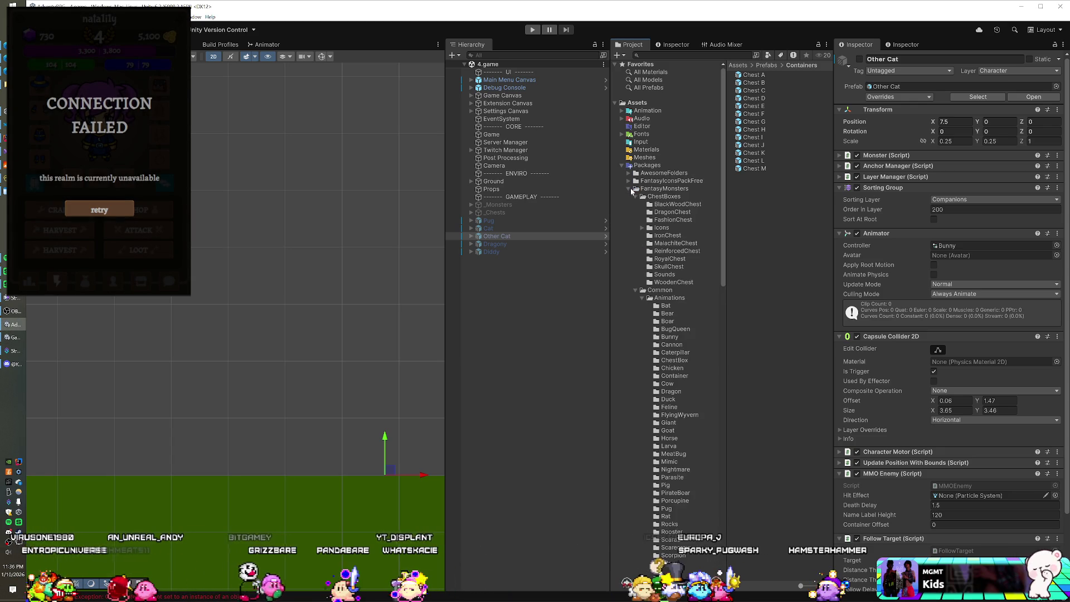
pyautogui.scroll(-5, 667, 239)
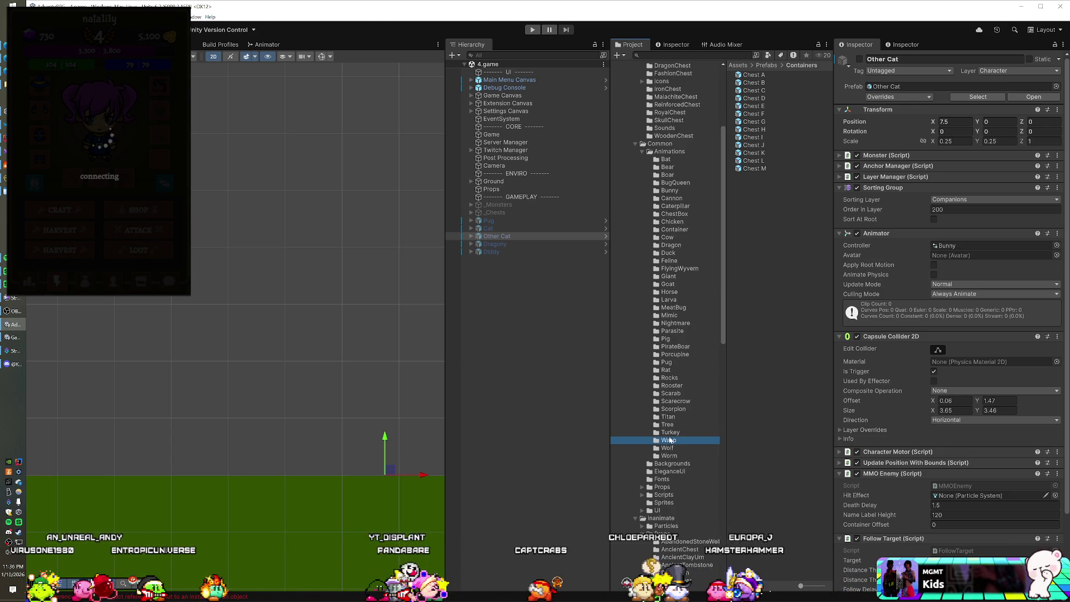
pyautogui.click(633, 143)
pyautogui.scroll(5, 649, 184)
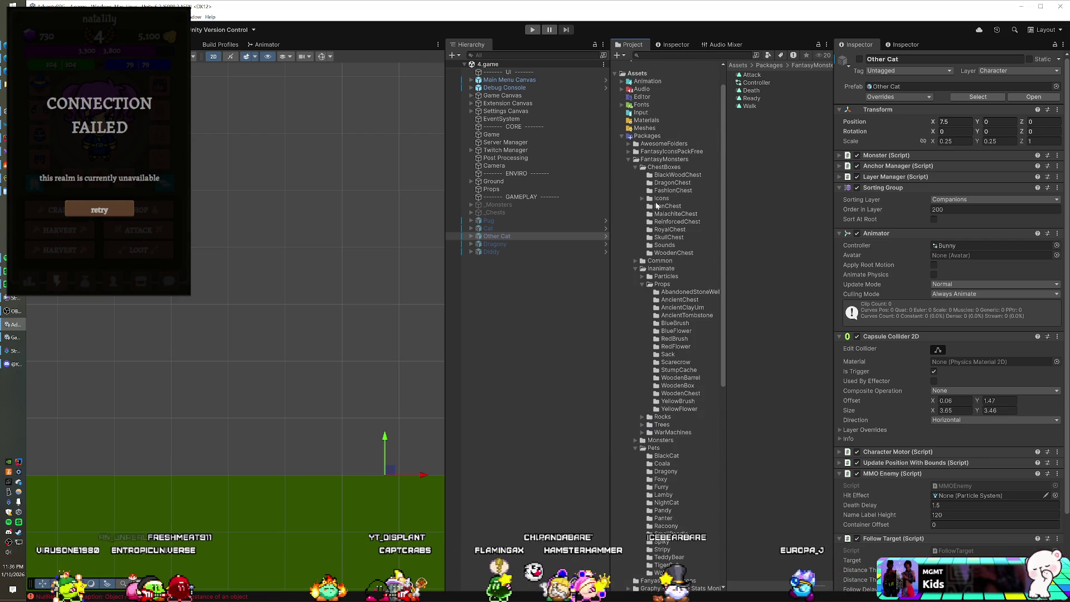
pyautogui.scroll(-7, 656, 206)
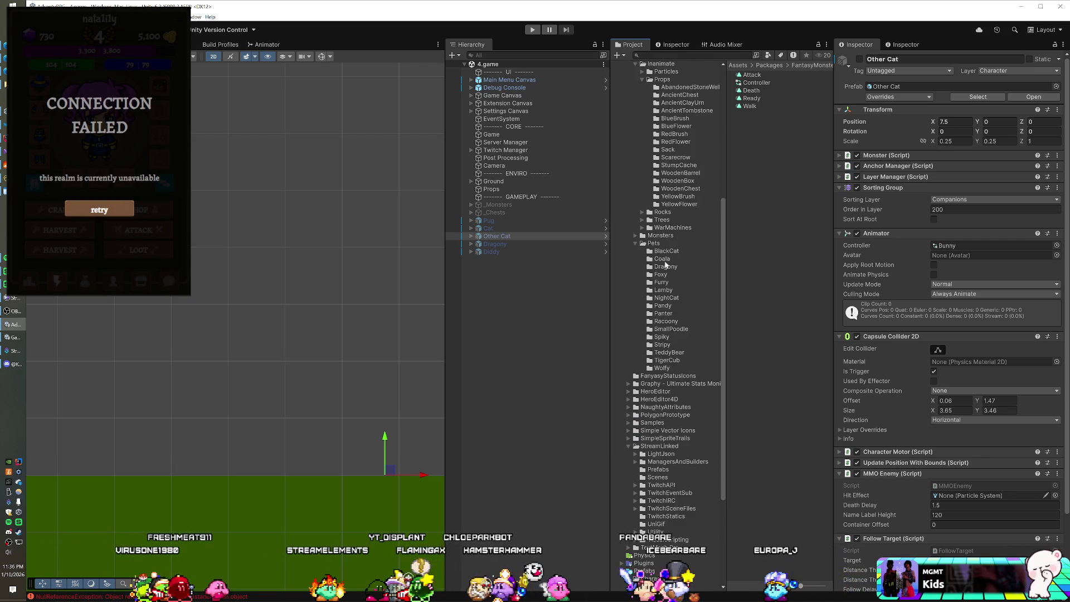
pyautogui.click(636, 235)
pyautogui.scroll(-2, 666, 274)
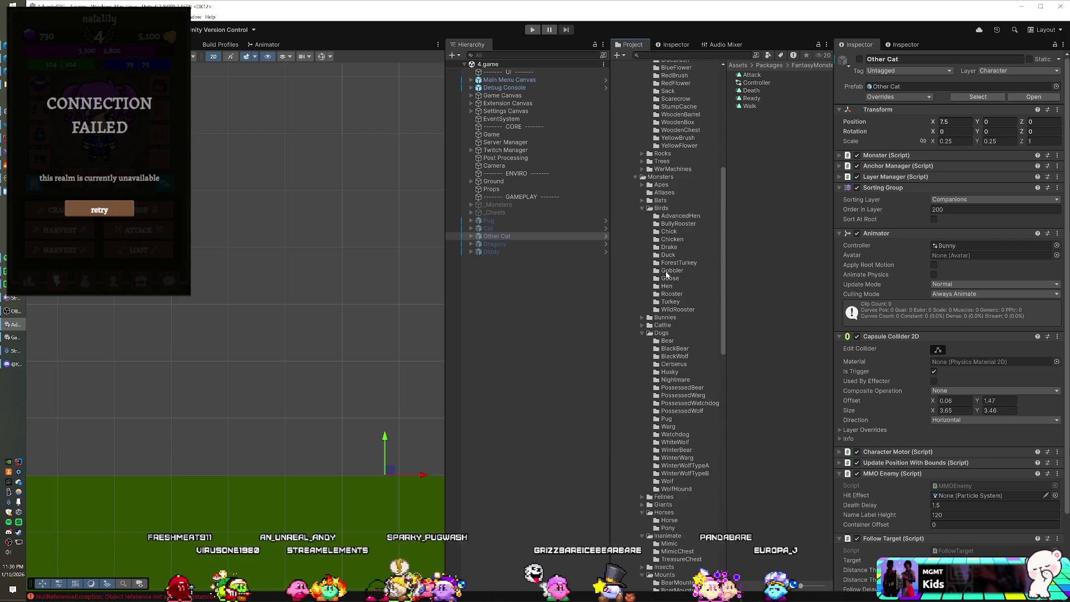
pyautogui.scroll(-9, 652, 245)
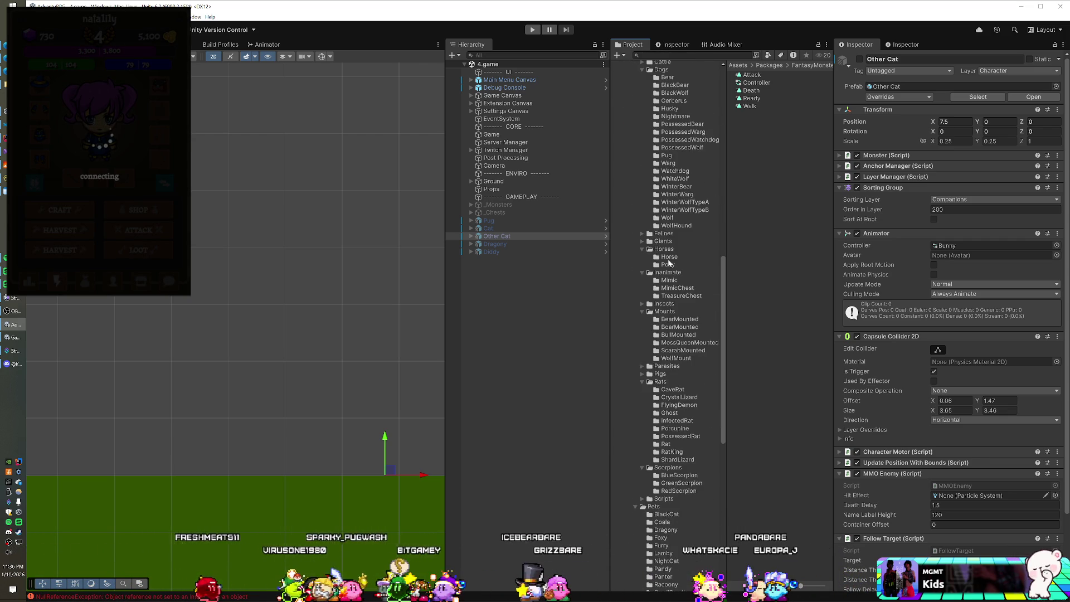
pyautogui.scroll(-2, 669, 264)
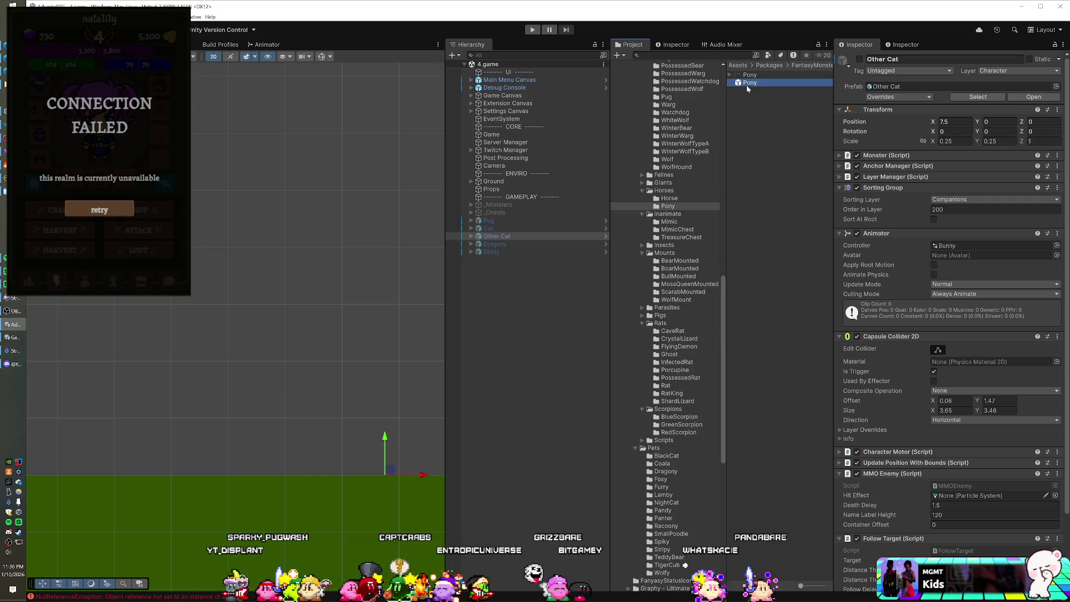
# Drop a Pony into the scene, zoom in on it, delete it, then scroll to the Rats folder
pyautogui.moveTo(504, 327); pyautogui.dragTo(239, 309)
pyautogui.scroll(5, 240, 309)
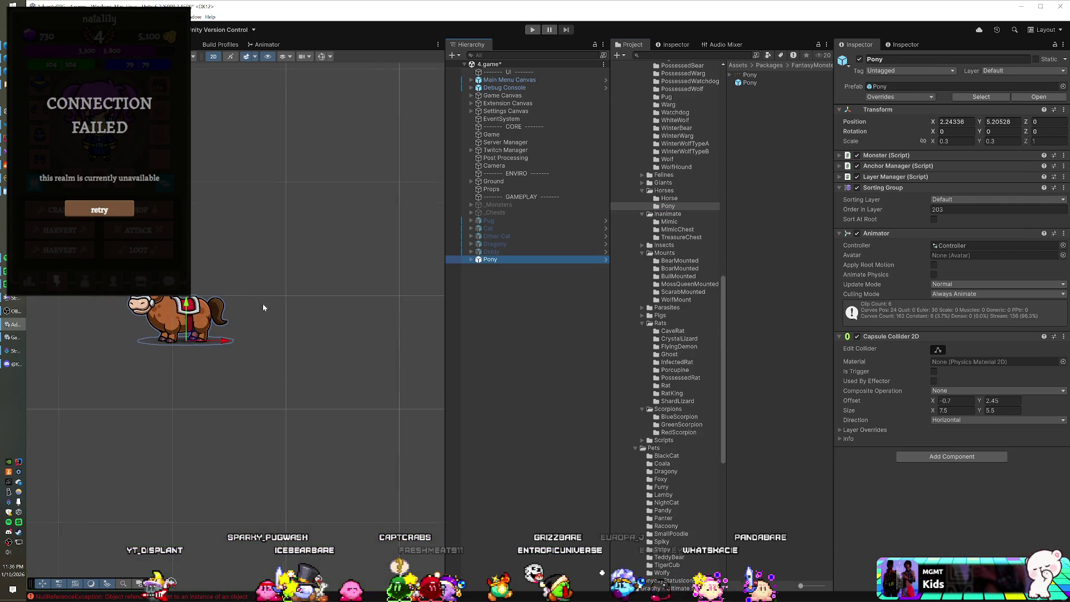
pyautogui.scroll(5, 292, 302)
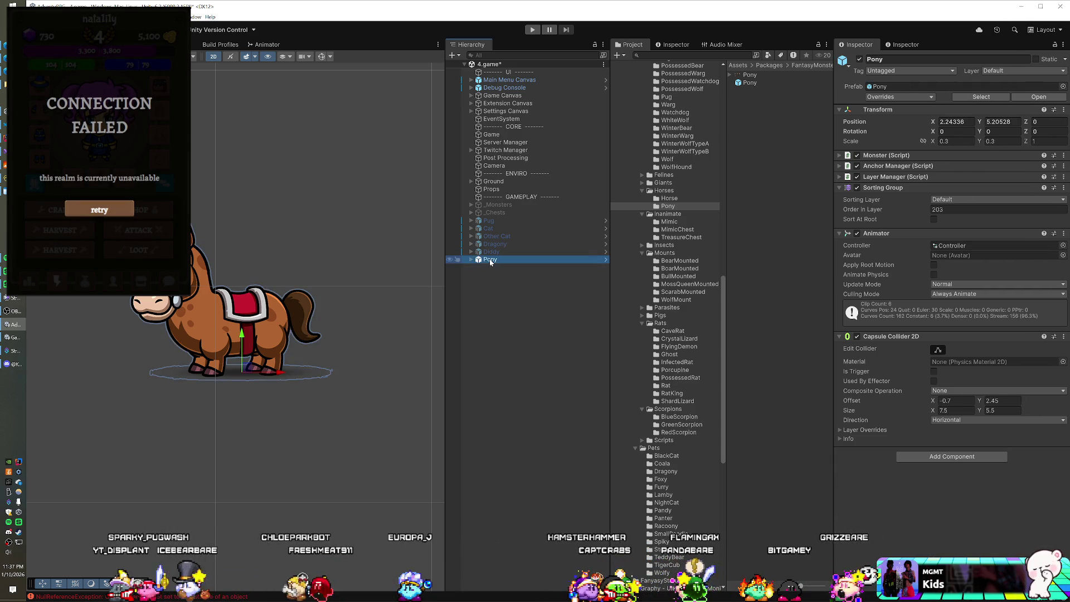
pyautogui.press('Delete')
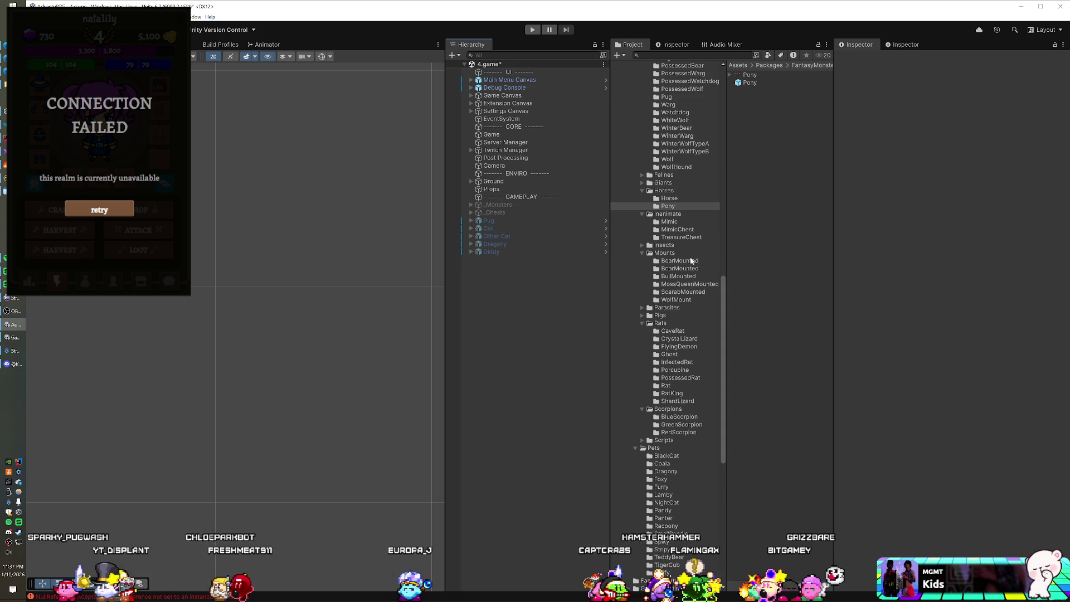
pyautogui.scroll(-3, 678, 271)
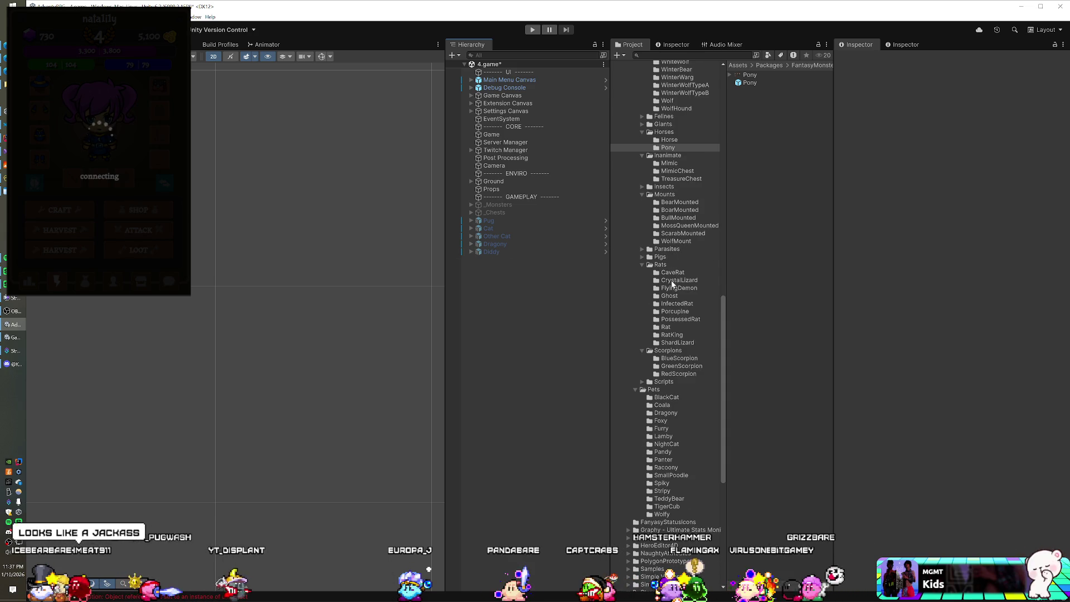
pyautogui.scroll(-2, 672, 284)
pyautogui.scroll(-1, 667, 289)
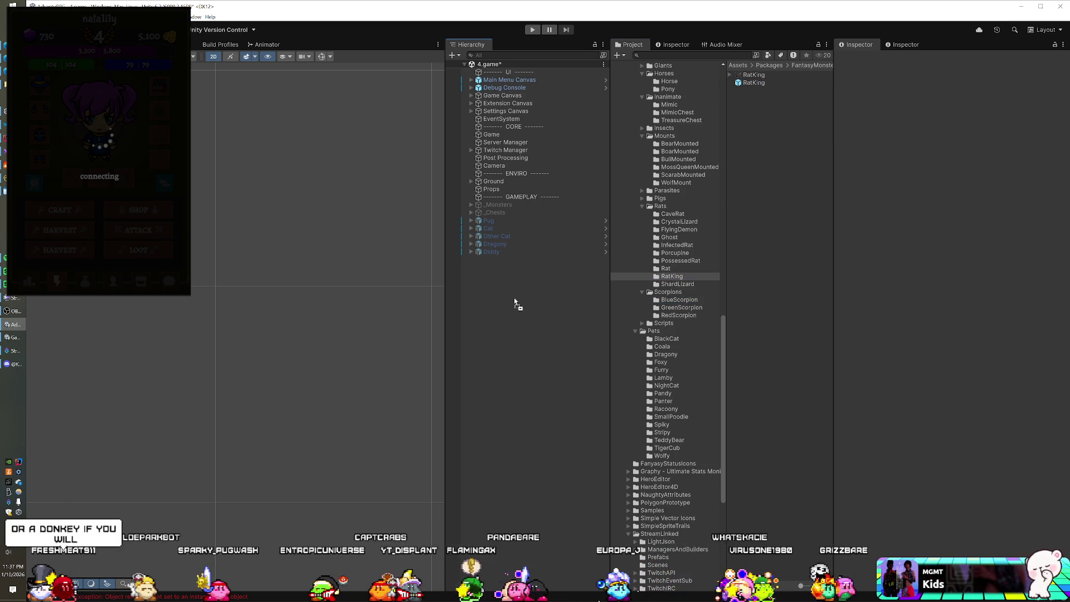
# Add the RatKing prefab to the scene, then delete it
pyautogui.moveTo(514, 298); pyautogui.dragTo(514, 297)
pyautogui.scroll(-3, 218, 259)
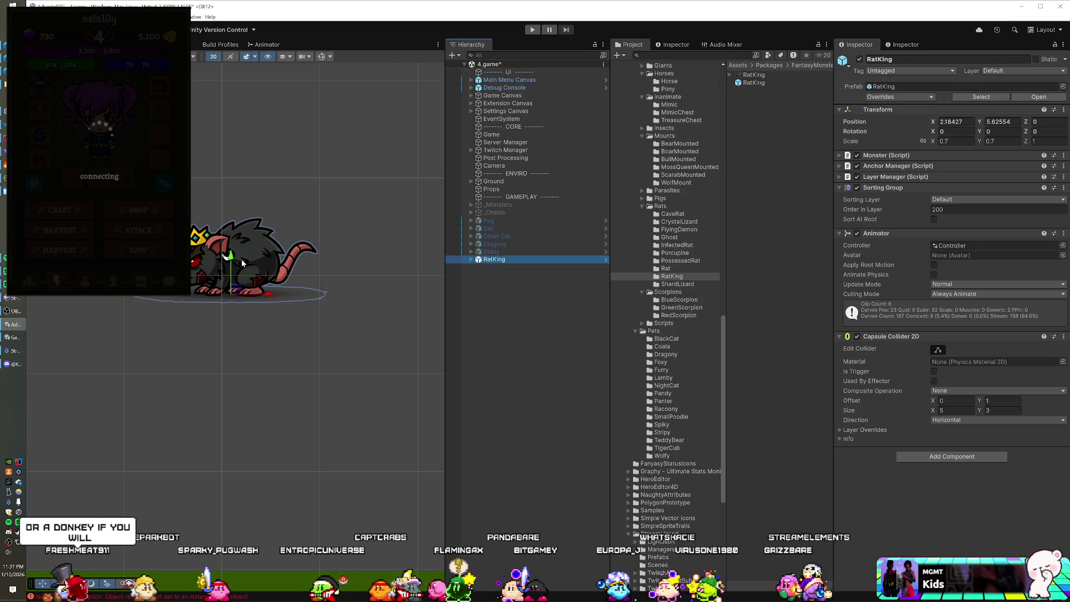
pyautogui.scroll(2, 242, 263)
pyautogui.click(498, 259)
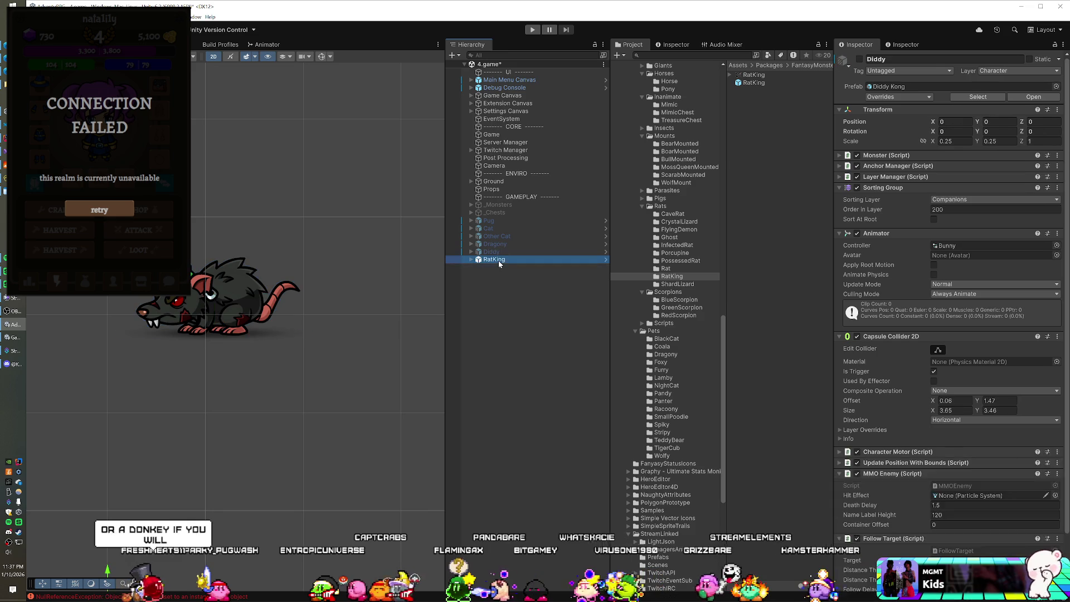
pyautogui.press('Delete')
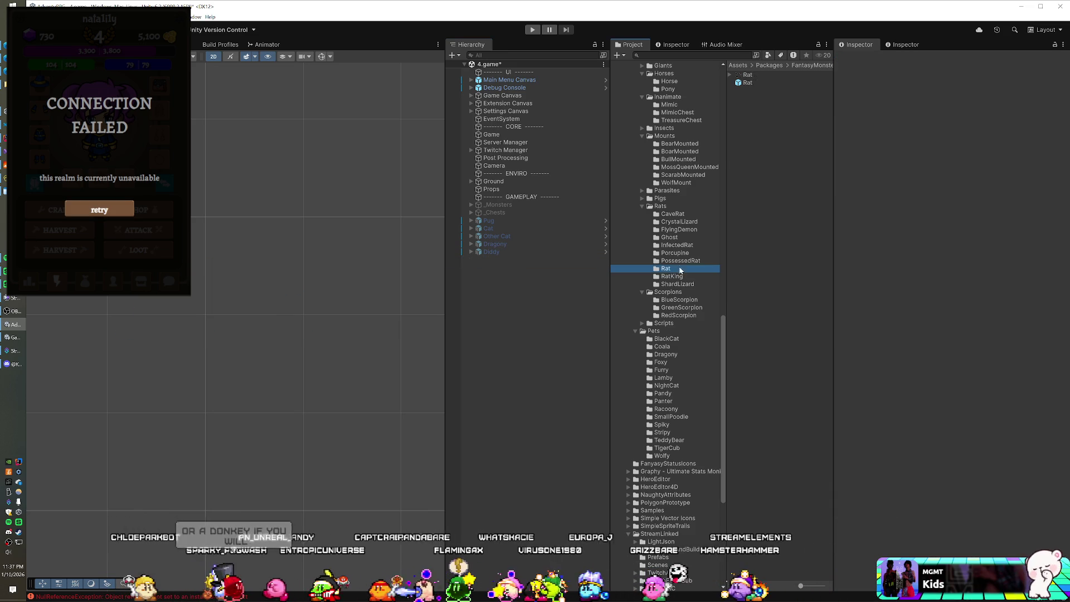
# Place a PossessedRat enemy in the scene and inspect the prefab's settings
pyautogui.moveTo(762, 82); pyautogui.dragTo(520, 295)
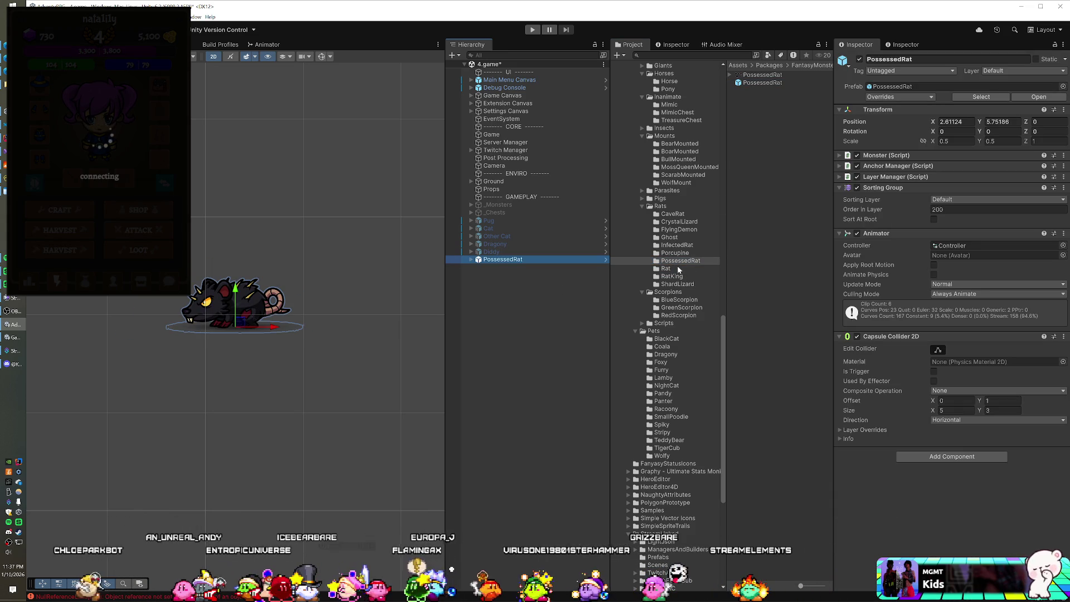
pyautogui.scroll(3, 677, 268)
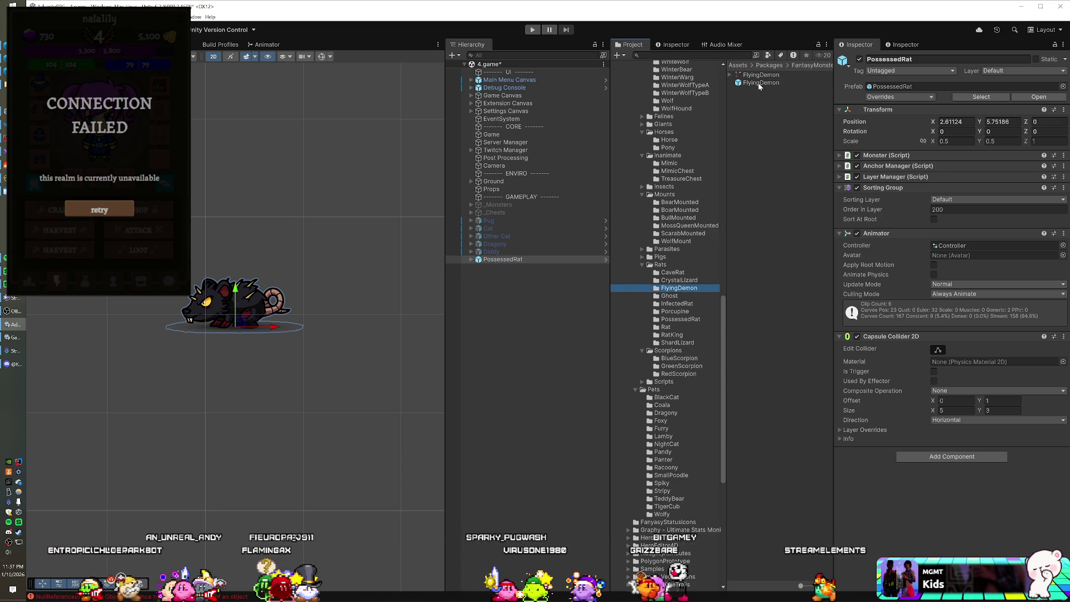
pyautogui.click(759, 83)
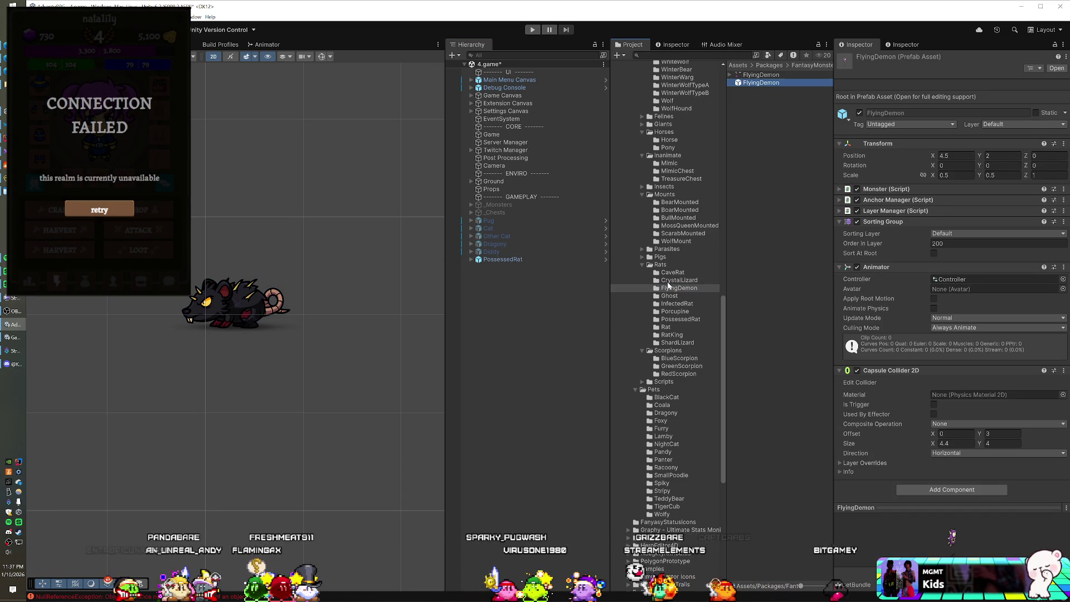
# Try a CaveRat and a MechanicalParasiteTypeA beside the rat, deleting both
pyautogui.click(671, 273)
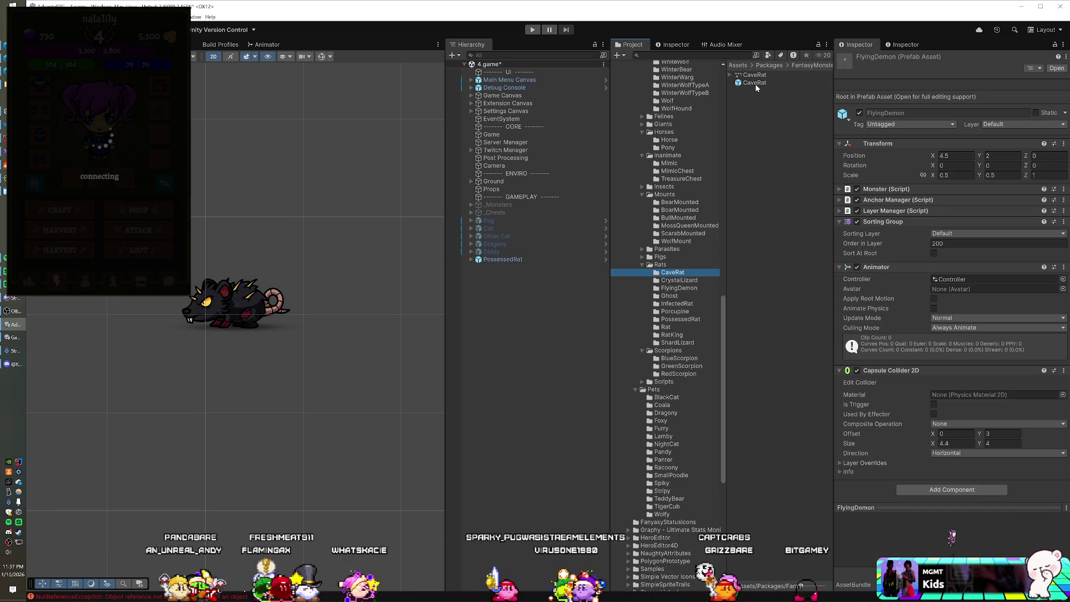
pyautogui.moveTo(528, 315); pyautogui.dragTo(526, 308)
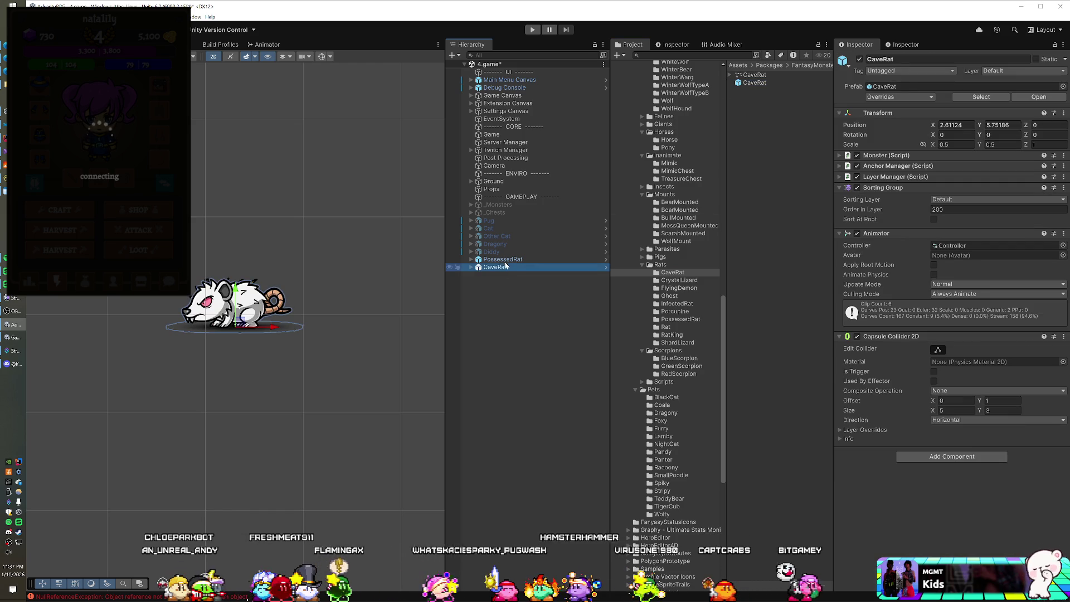
pyautogui.press('Delete')
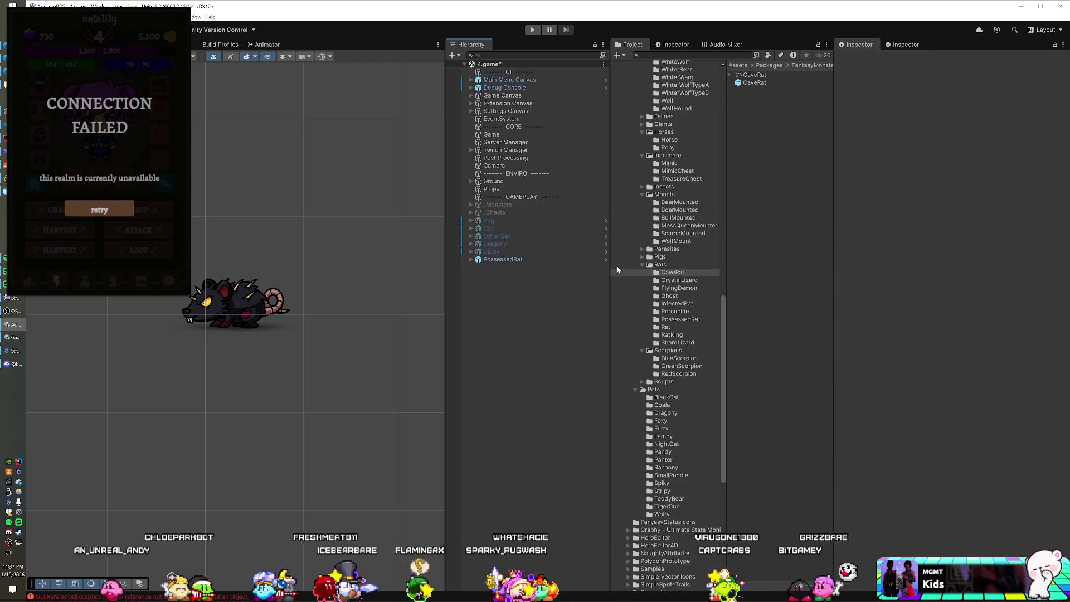
pyautogui.click(641, 249)
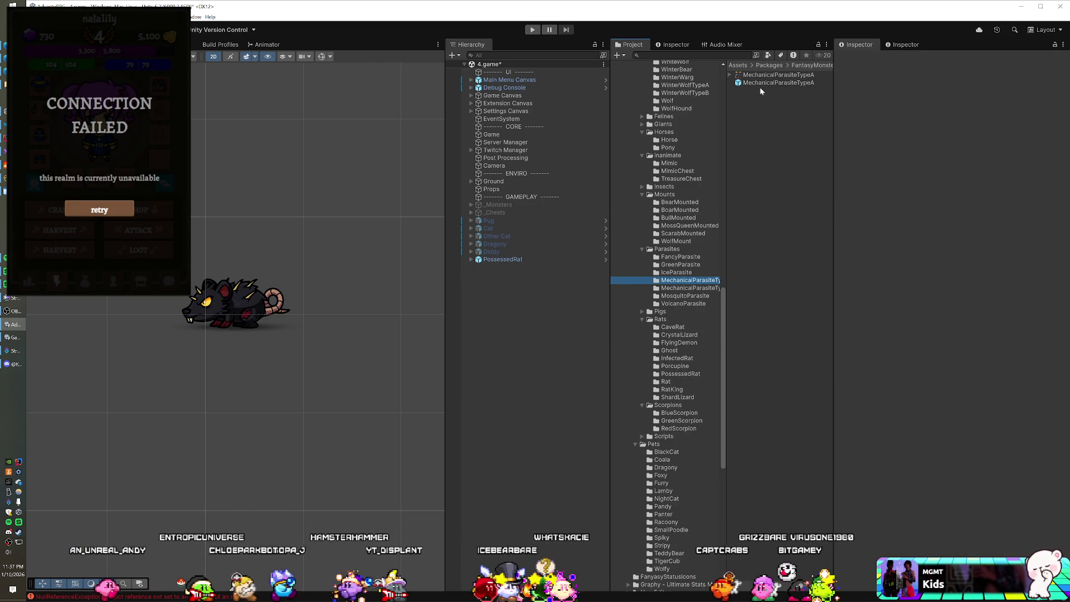
pyautogui.moveTo(760, 84); pyautogui.dragTo(524, 306)
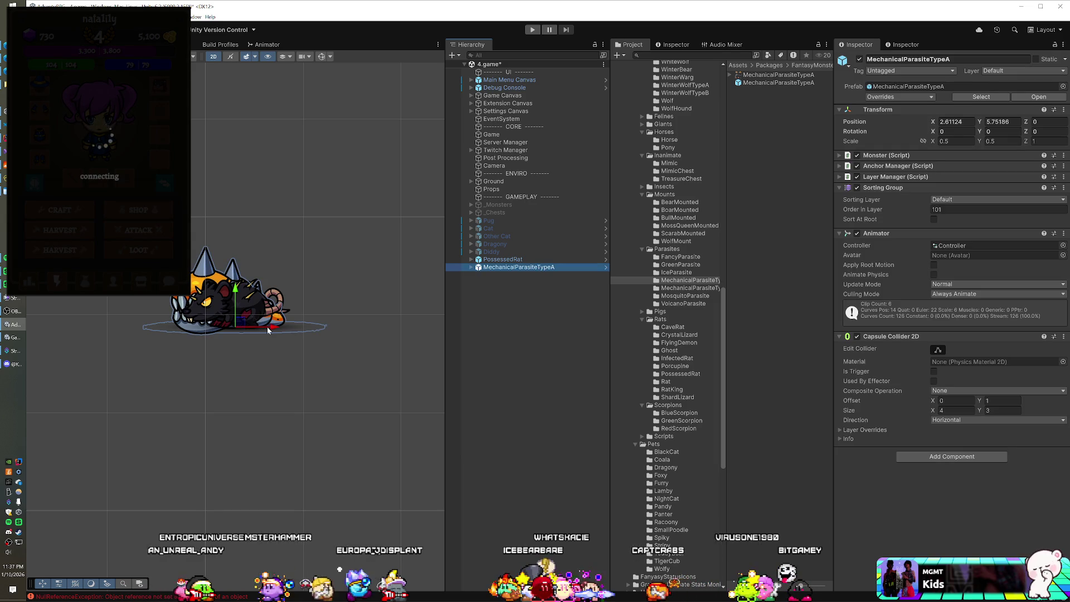
pyautogui.moveTo(271, 326); pyautogui.dragTo(161, 325)
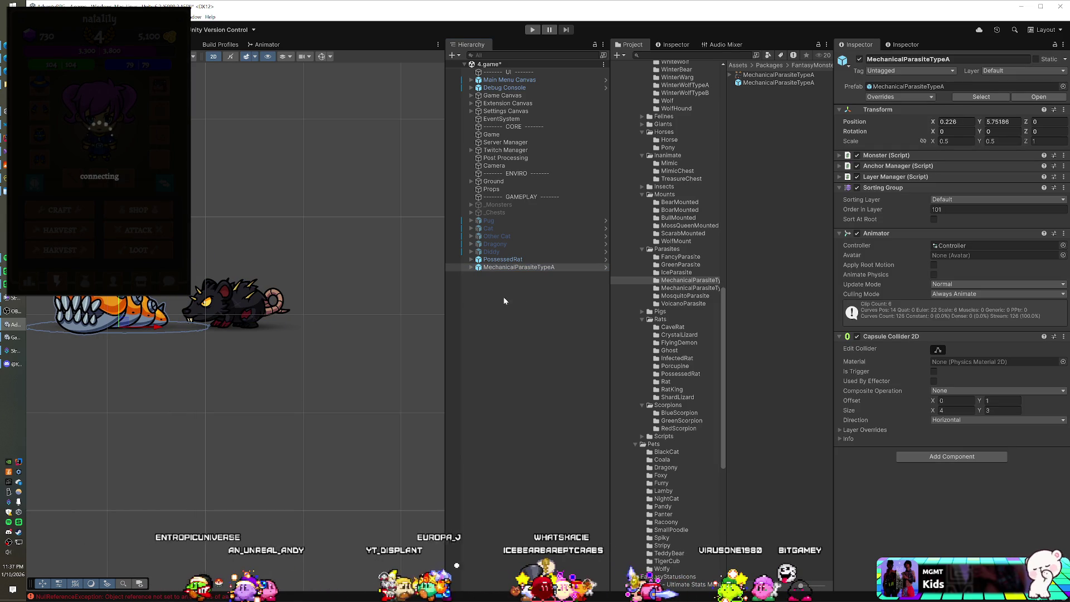
pyautogui.click(488, 270)
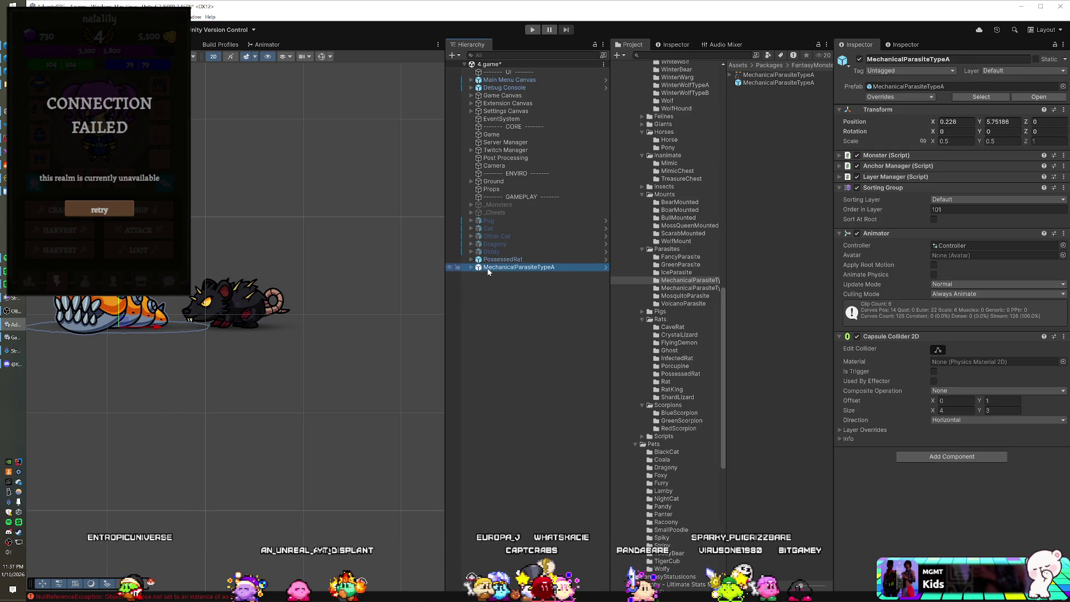
pyautogui.press('Delete')
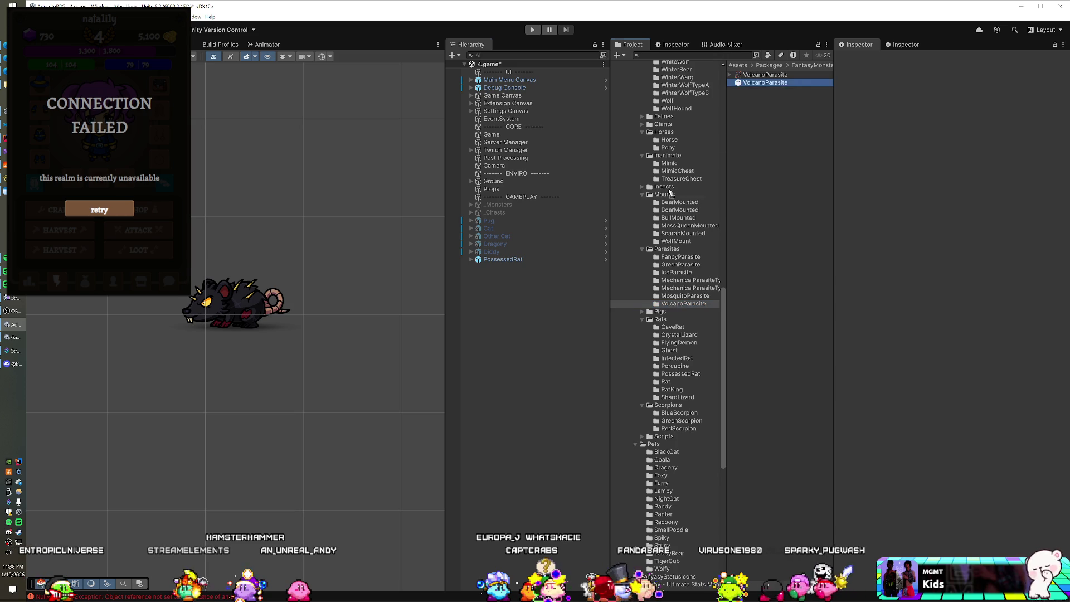
# Add the VolcanoParasite and move it left of the rat to Position X -0.782
pyautogui.moveTo(670, 192); pyautogui.dragTo(474, 332)
pyautogui.moveTo(275, 330)
pyautogui.mouseDown()
pyautogui.moveTo(101, 334)
pyautogui.moveTo(229, 351)
pyautogui.moveTo(195, 330)
pyautogui.mouseUp()
pyautogui.scroll(-3, 102, 339)
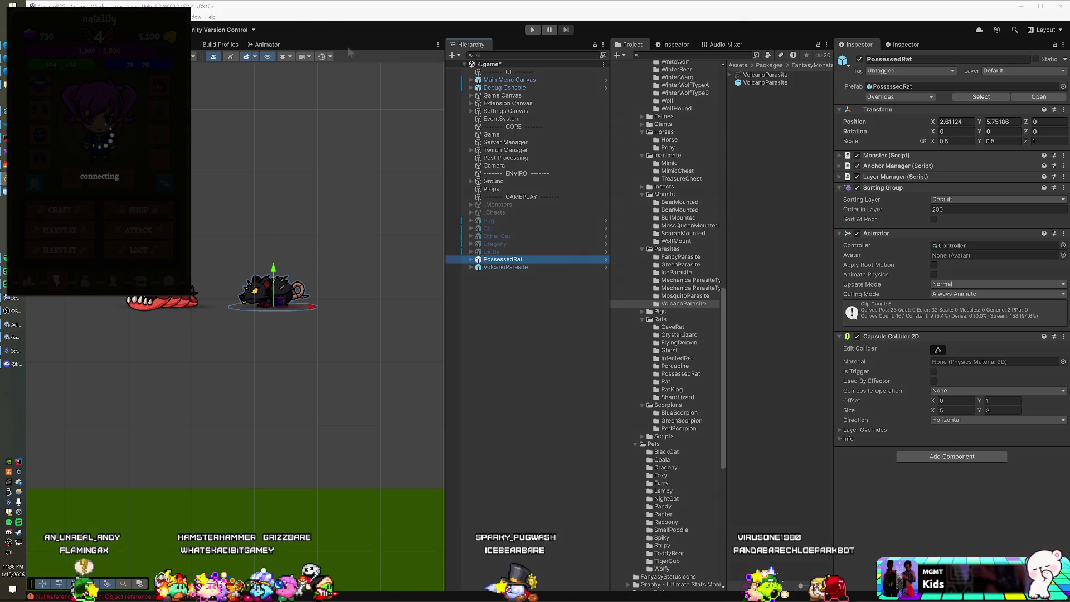
# Open the s_enemy_subtypes table to review its offset column, then hide Navicat
pyautogui.hotkey('alt', 'Tab')
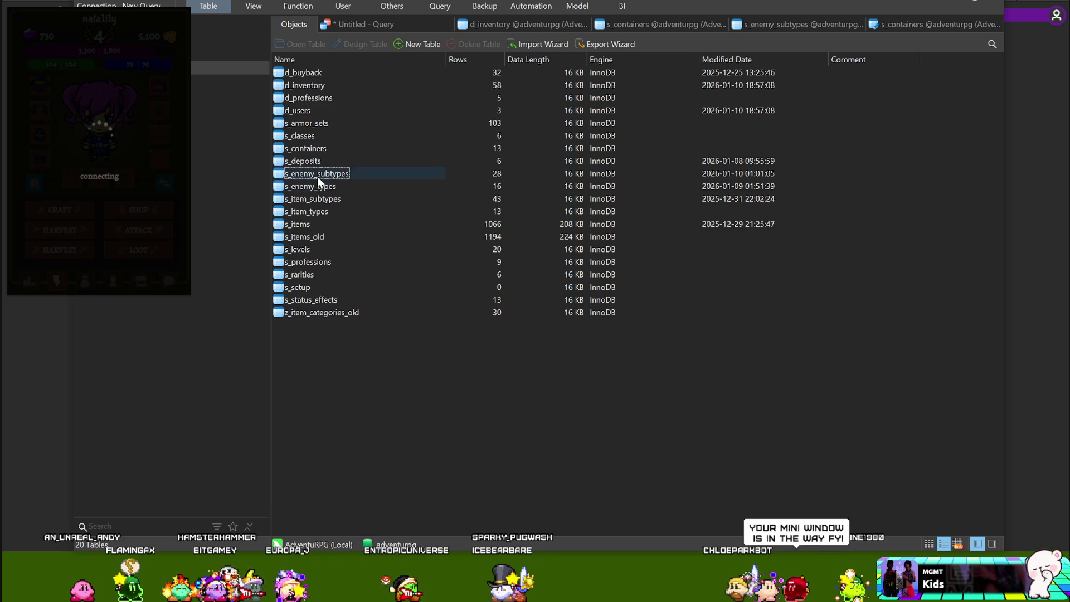
pyautogui.doubleClick(319, 172)
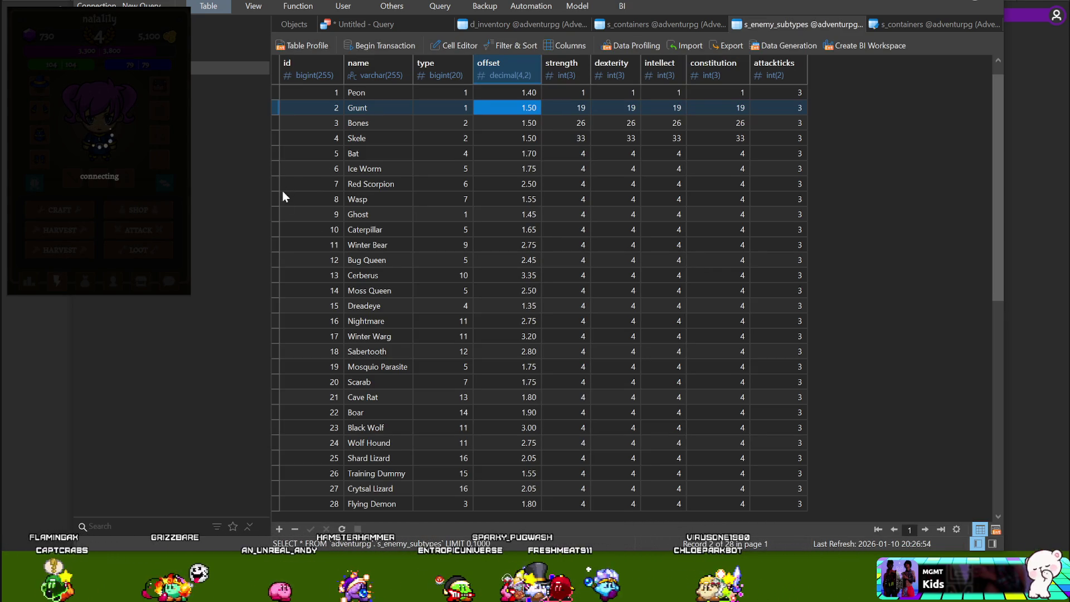
pyautogui.hotkey('alt', 'Tab')
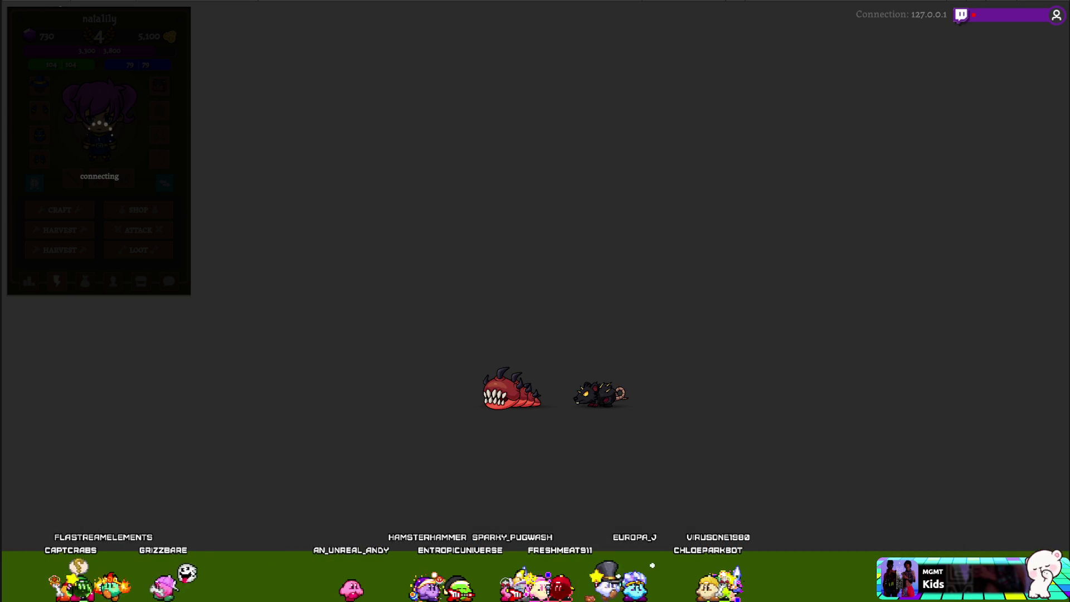
# Frame both monsters in the Scene view and select VolcanoParasite to check its 4 by 3 capsule collider
pyautogui.hotkey('alt', 'Tab')
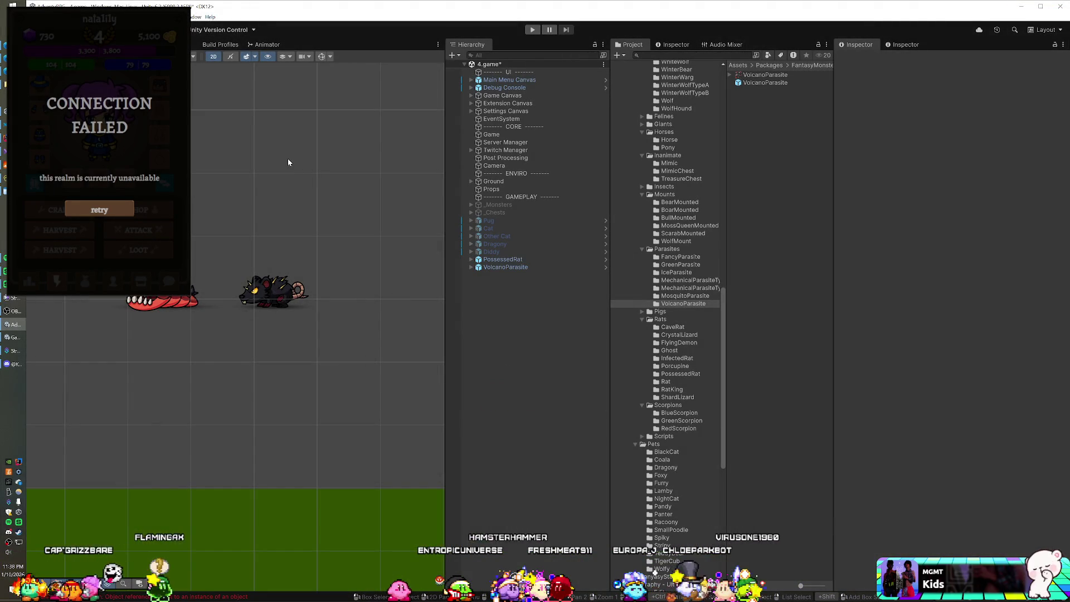
pyautogui.moveTo(190, 217)
pyautogui.mouseDown()
pyautogui.moveTo(256, 330)
pyautogui.moveTo(210, 355)
pyautogui.mouseUp()
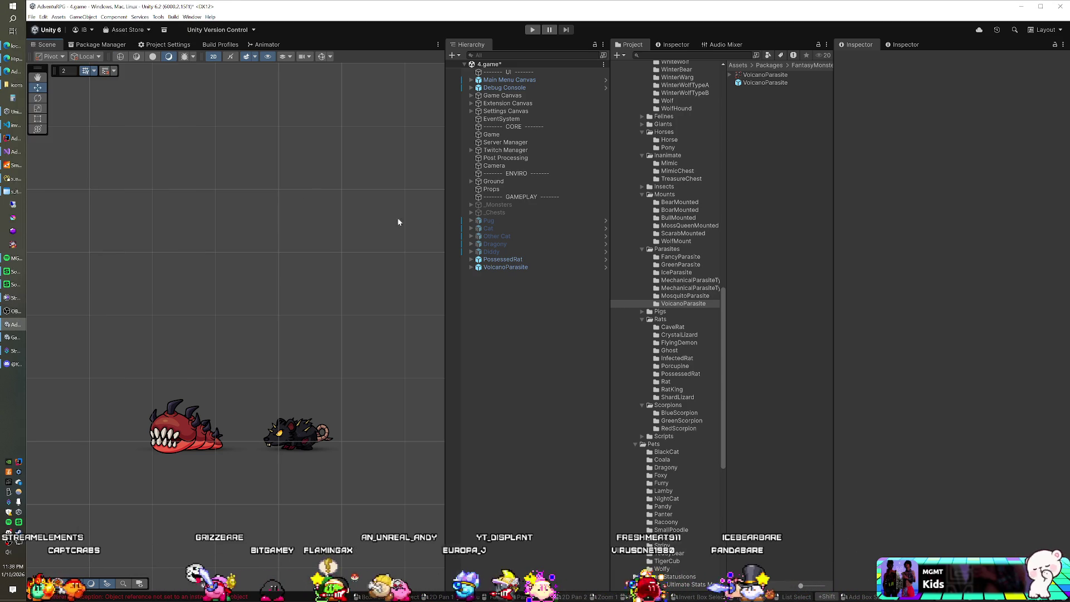
pyautogui.click(499, 268)
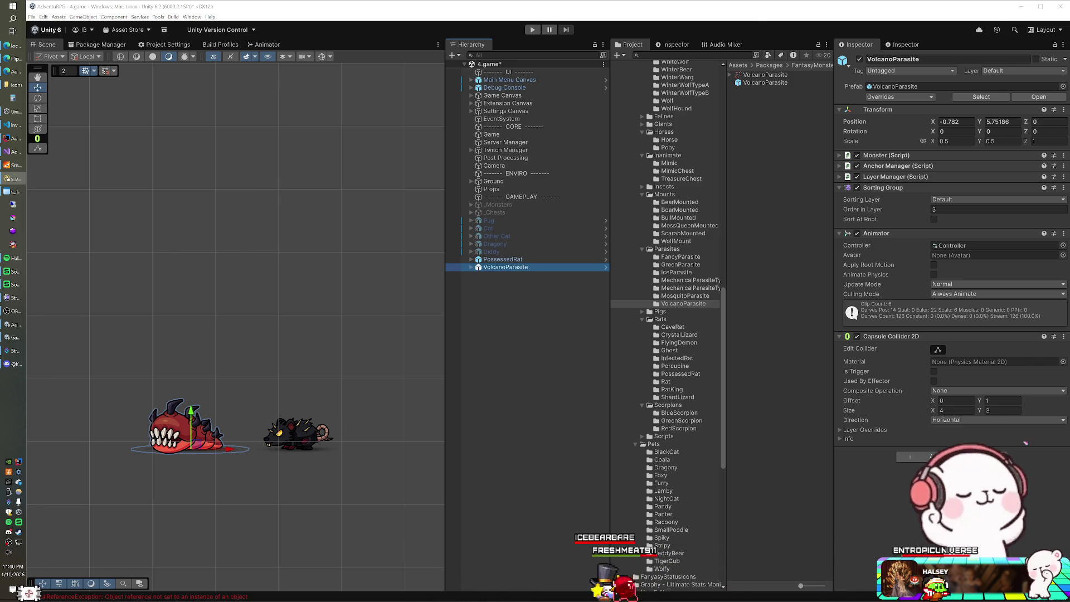
# Append a Possessed Rat record as subtype 29 with offset 0.85 after row 28
pyautogui.hotkey('alt', 'Tab')
pyautogui.moveTo(395, 7); pyautogui.dragTo(421, 97)
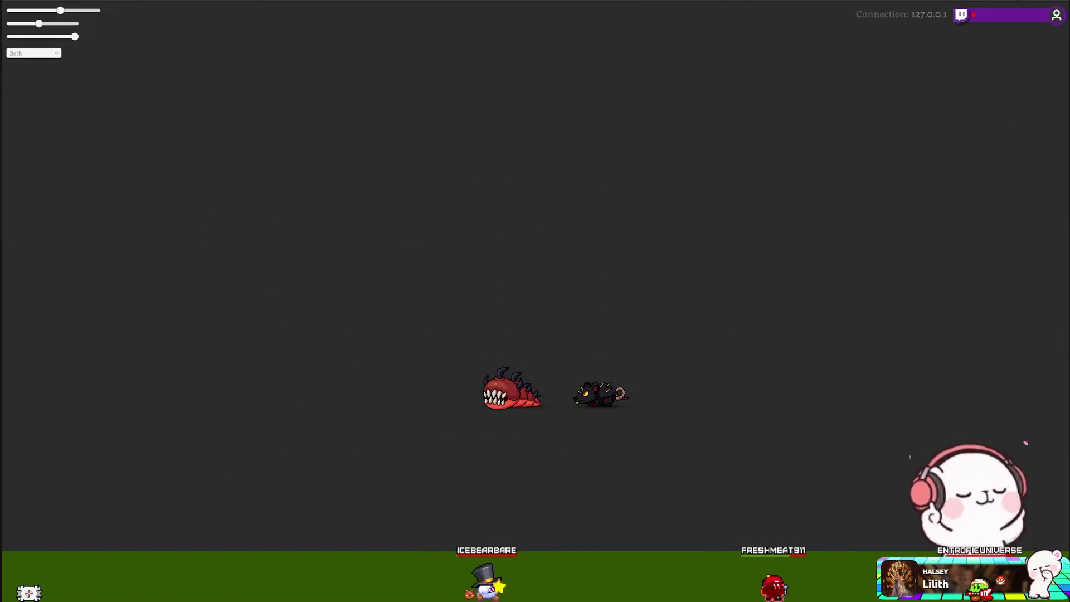
pyautogui.hotkey('ctrl', 'End')
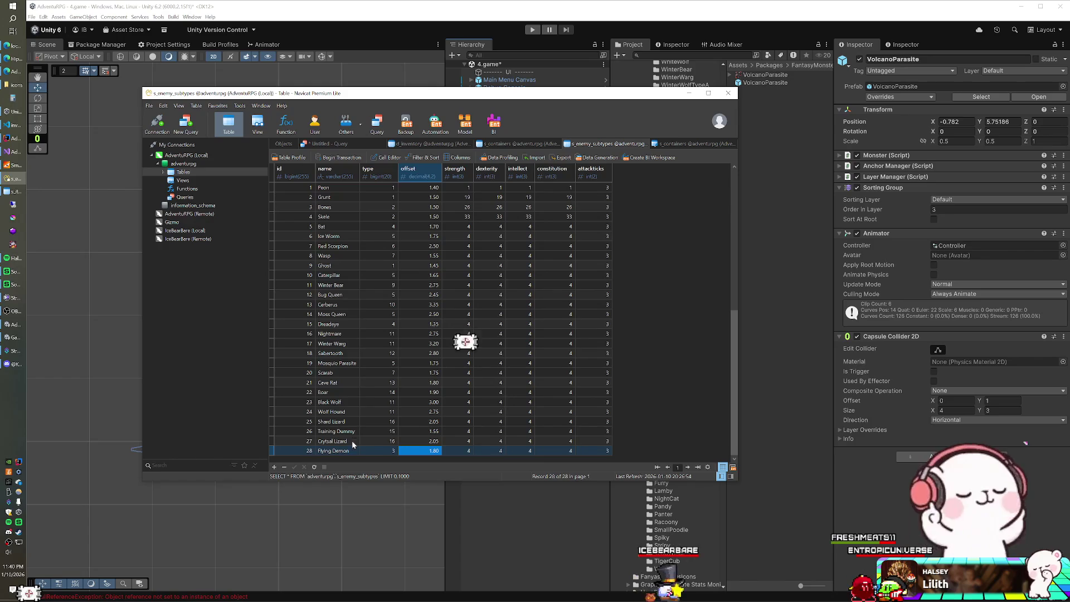
pyautogui.press('Left')
pyautogui.press('Left')
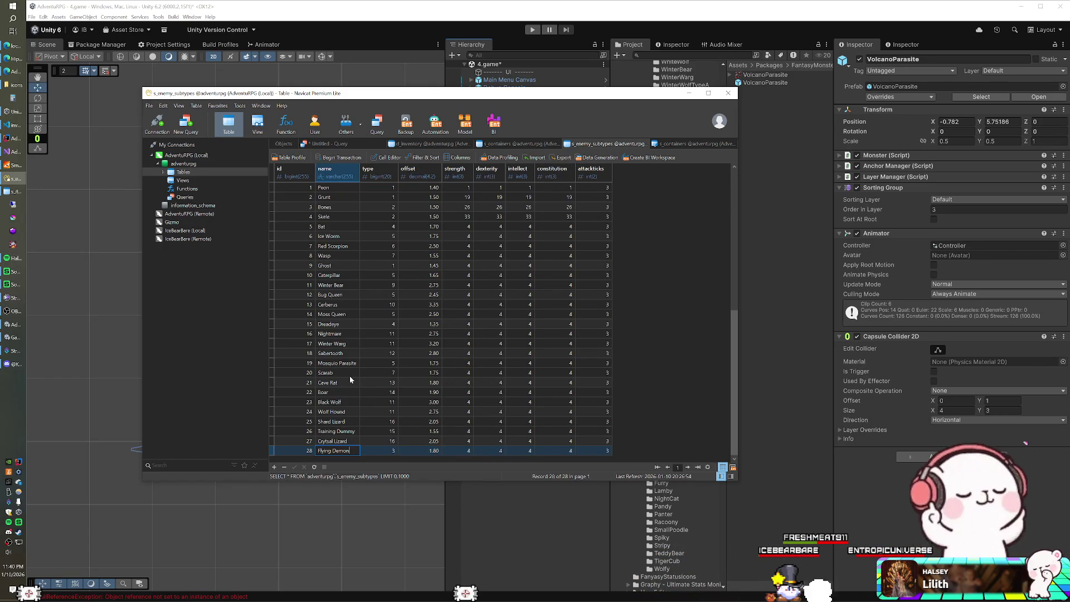
pyautogui.press('Down')
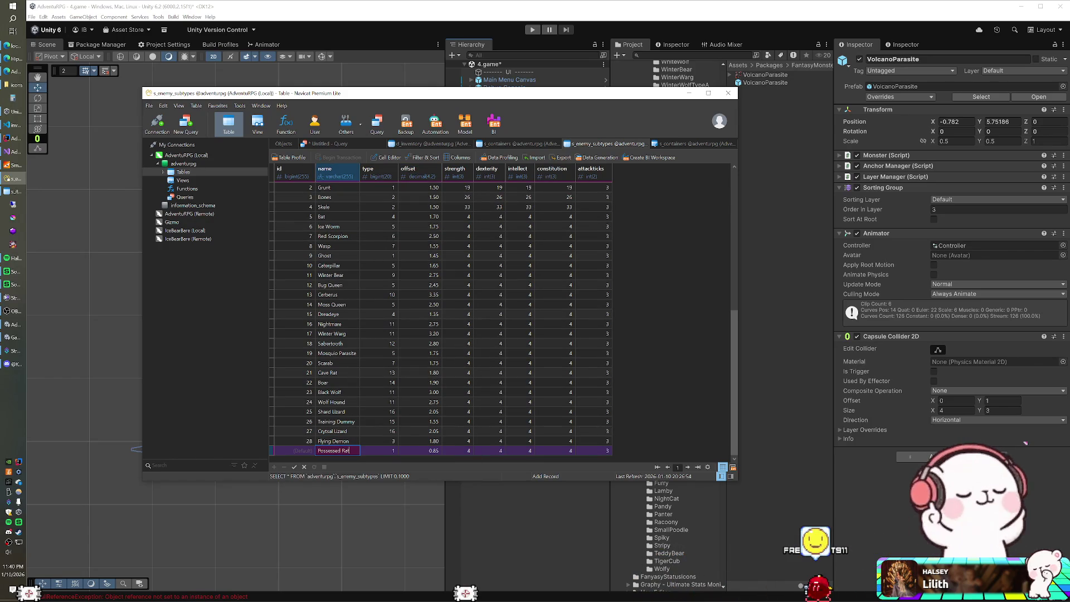
pyautogui.press('Down')
# Add Lava Worm as subtype 30 with offset 0.85 and save the table
pyautogui.press('Return')
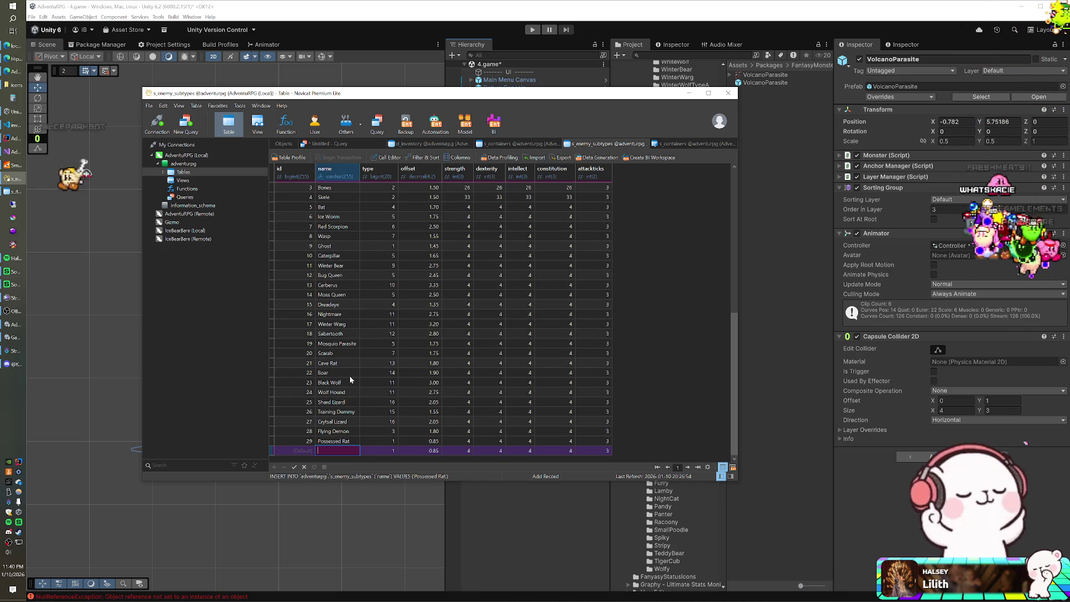
pyautogui.write('L')
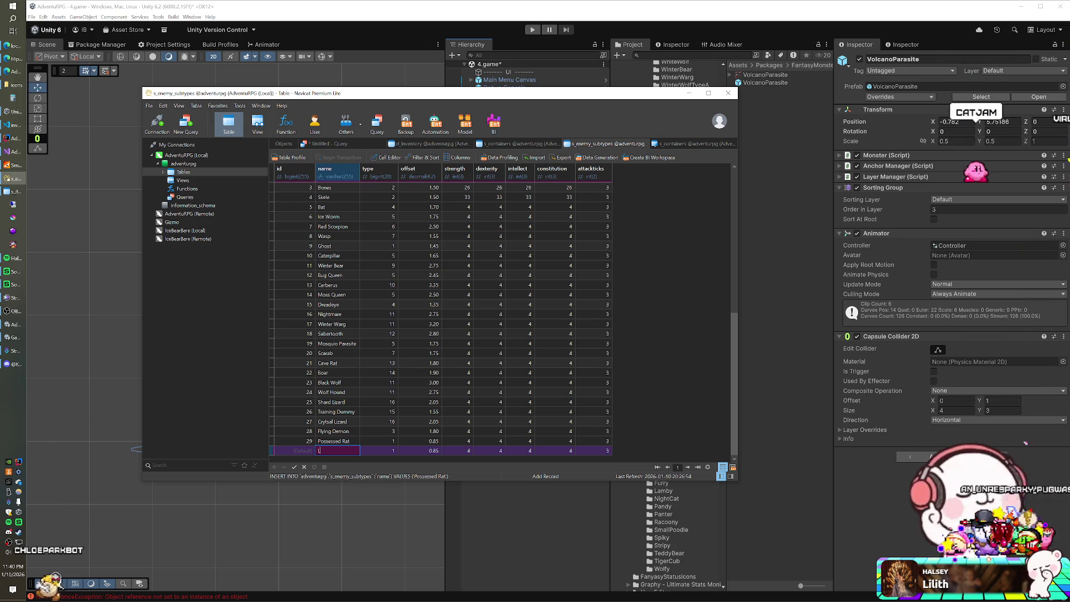
pyautogui.write('ava Worm')
pyautogui.press('Return')
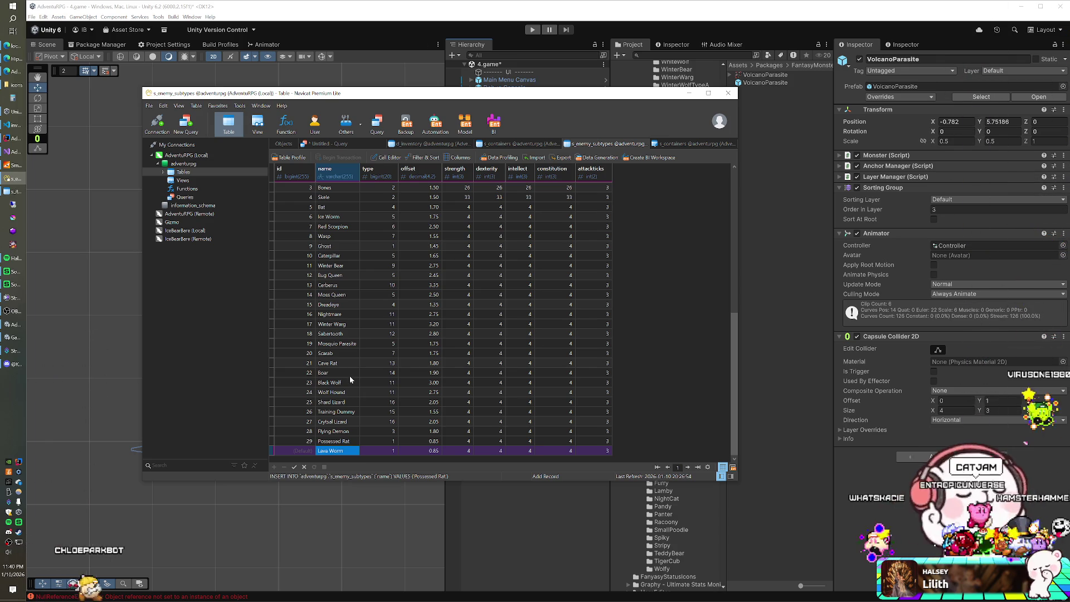
pyautogui.hotkey('ctrl', 's')
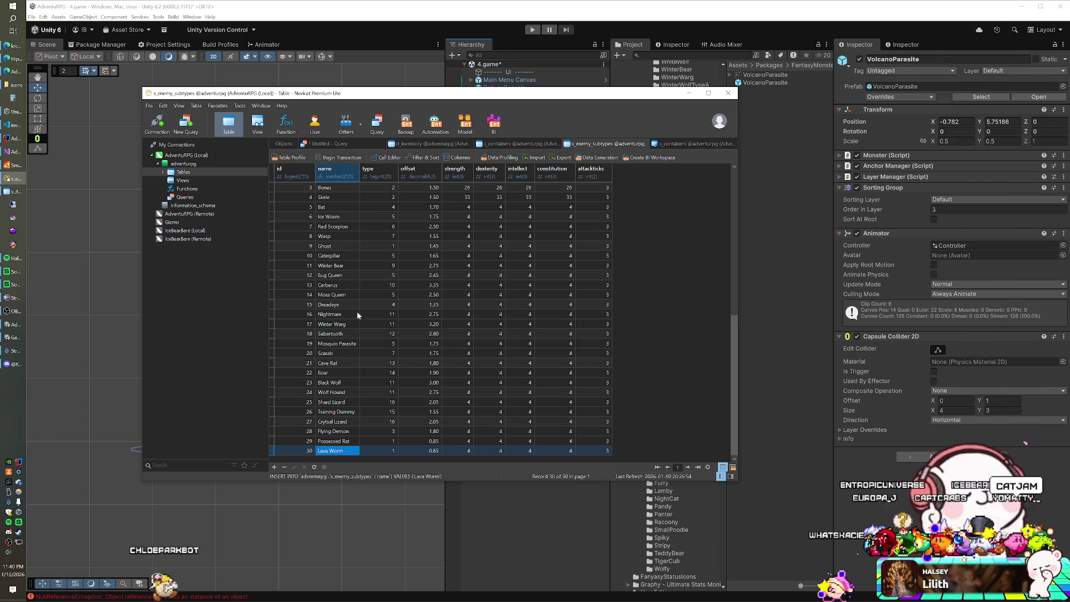
pyautogui.click(483, 23)
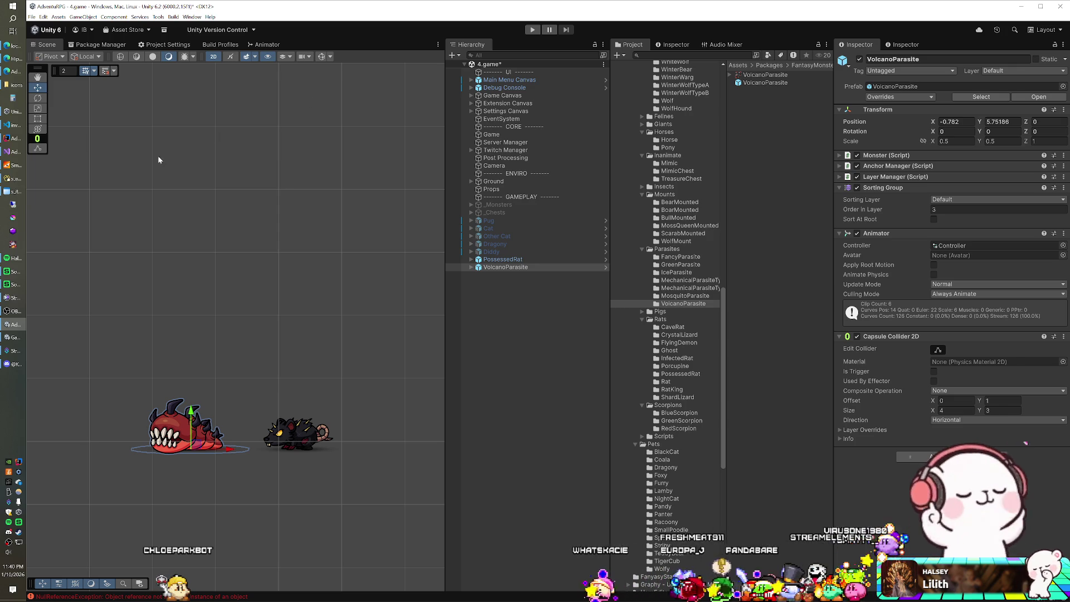
# Rename PossessedRat to 'Possessed Rat' and VolcanoParasite to 'Lava Worm', then select both
pyautogui.click(500, 260)
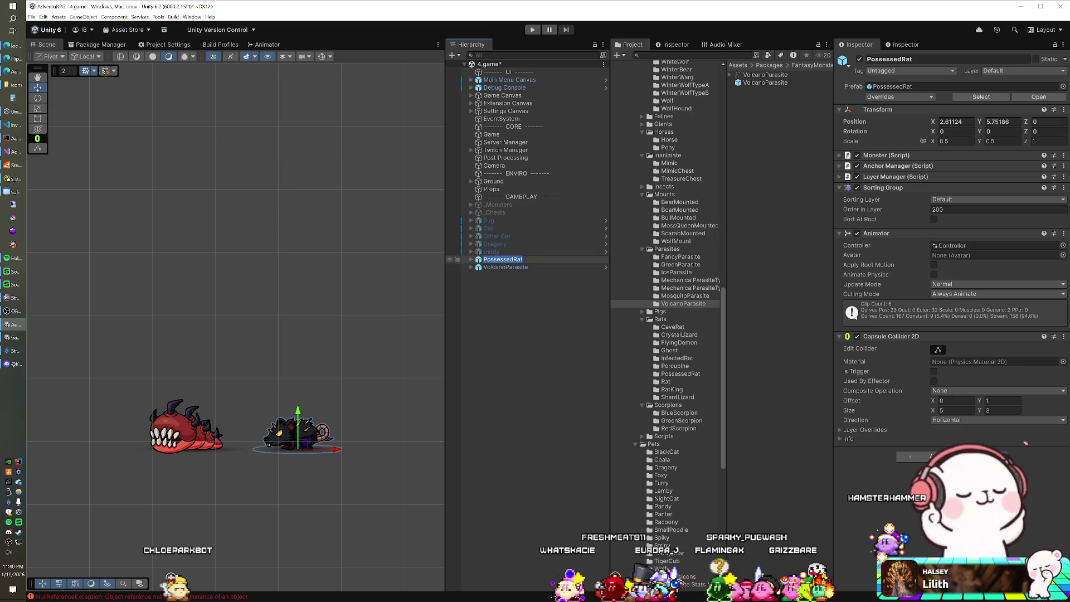
pyautogui.click(501, 260)
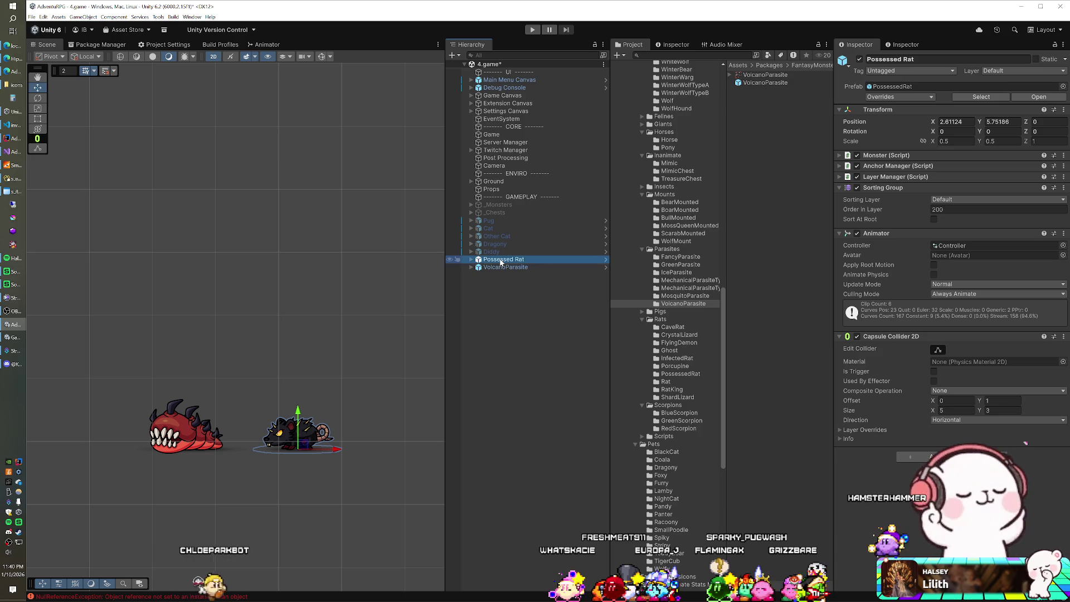
pyautogui.press('Down')
pyautogui.press('F2')
pyautogui.write('L')
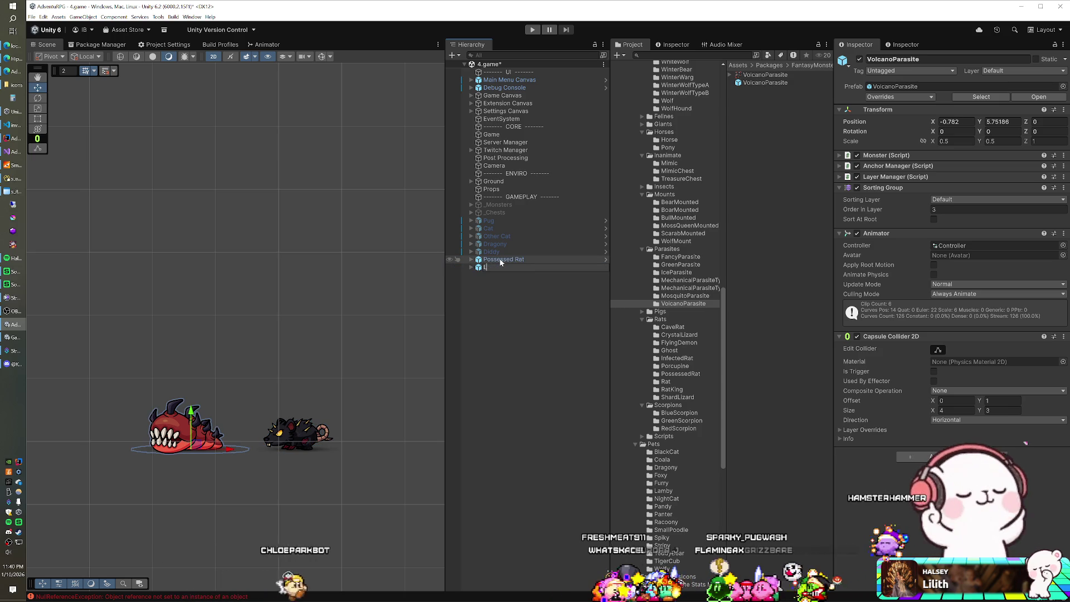
pyautogui.write('ava Worm')
pyautogui.press('Return')
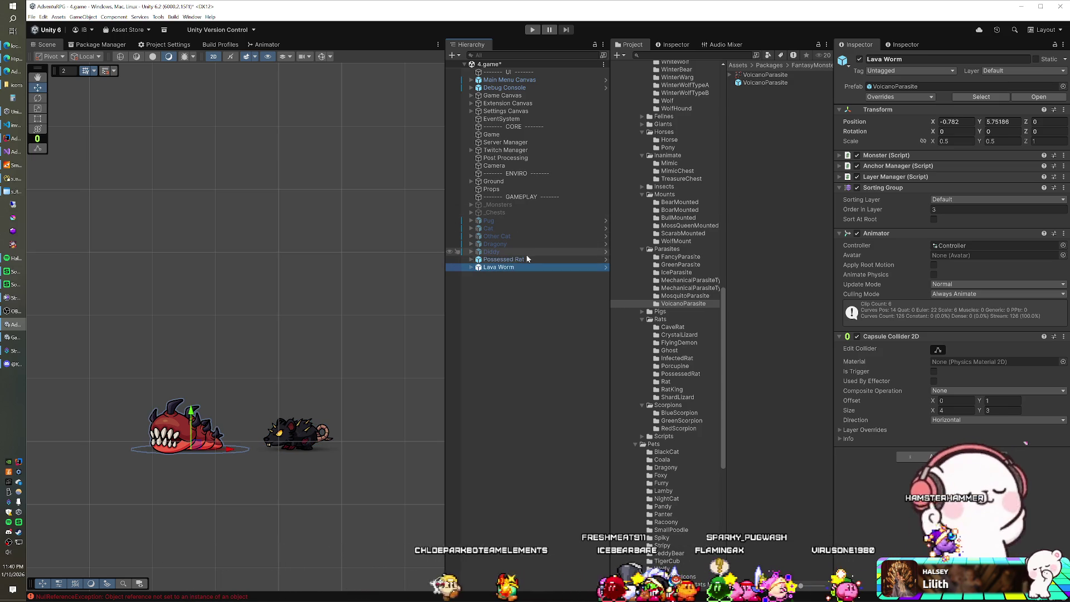
pyautogui.keyDown('ctrl'); pyautogui.click(524, 260); pyautogui.keyUp('ctrl')
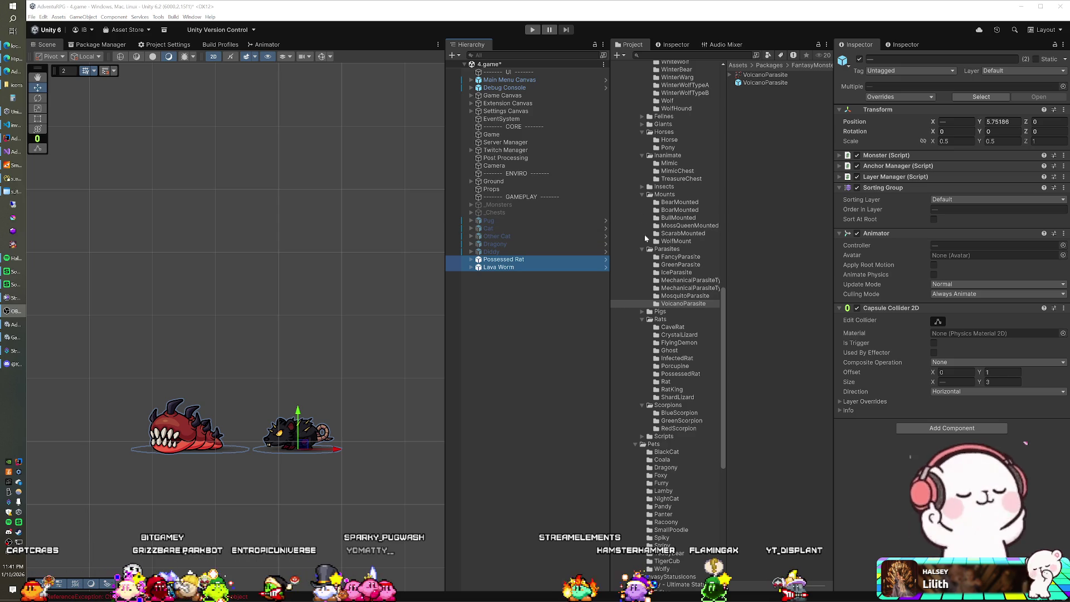
# Put both monsters on the Character layer and Enemies sorting layer with trigger colliders
pyautogui.click(1014, 70)
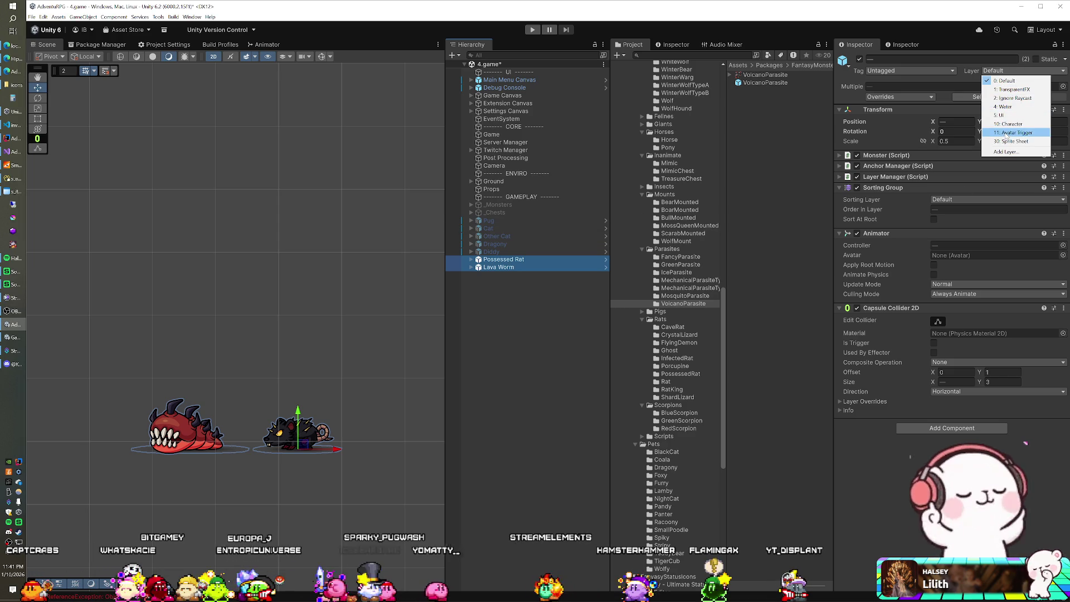
pyautogui.click(1007, 123)
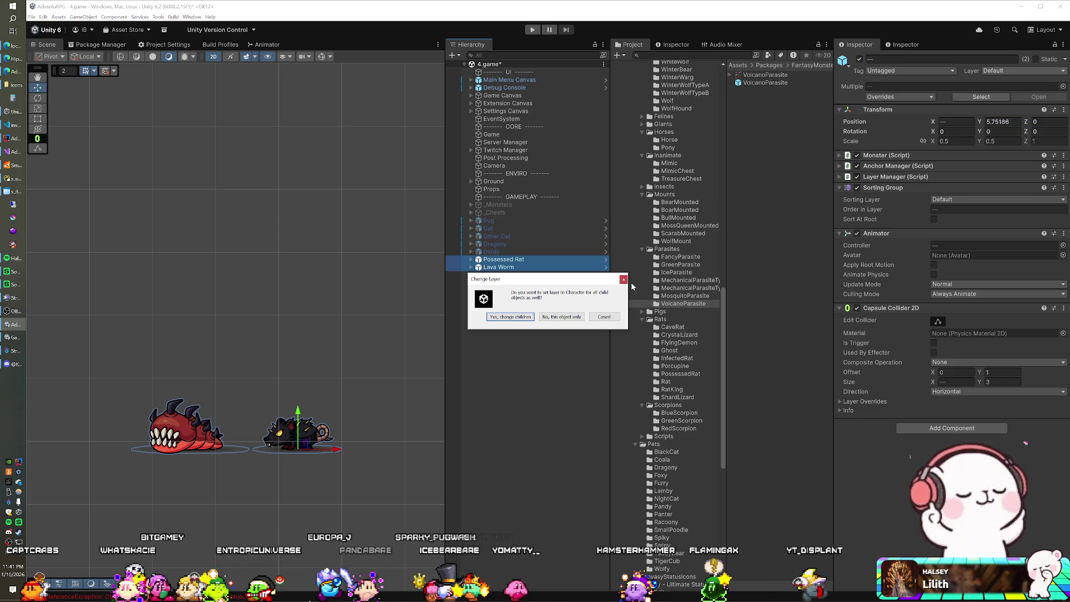
pyautogui.click(555, 319)
pyautogui.click(974, 199)
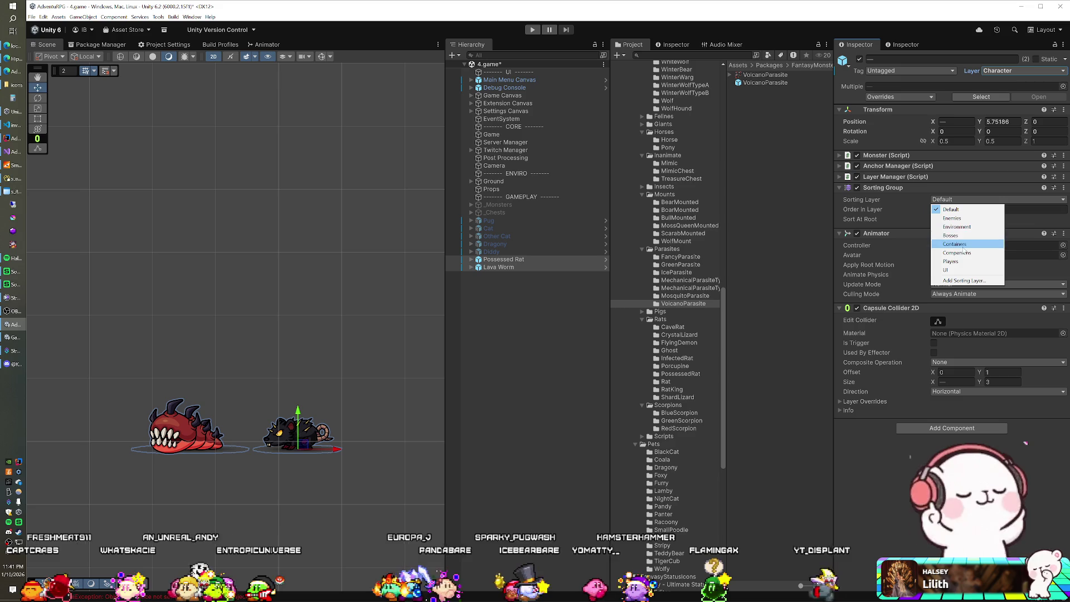
pyautogui.click(952, 218)
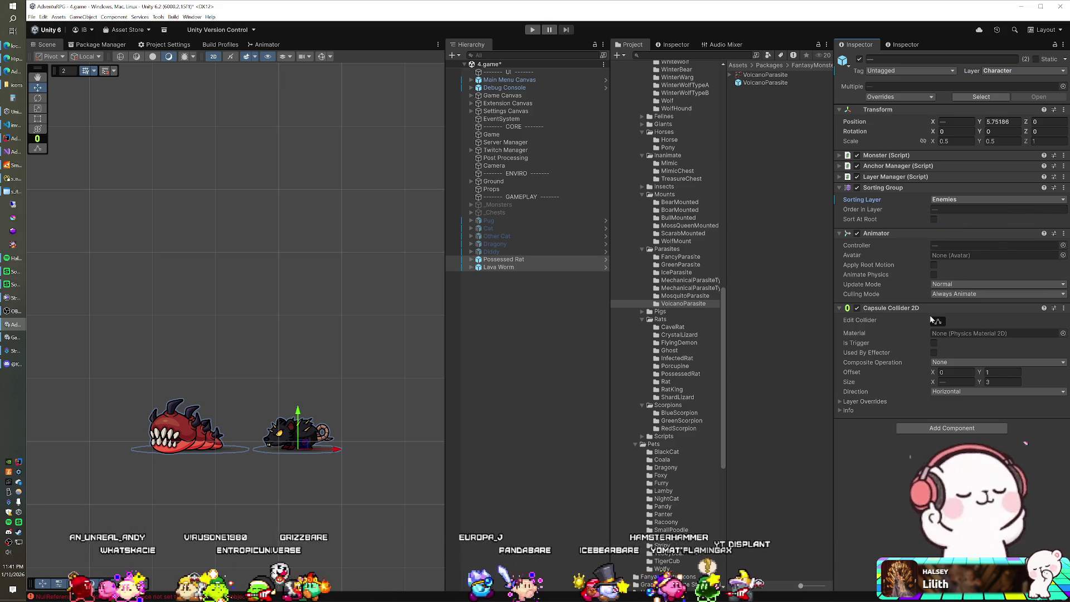
pyautogui.click(933, 342)
# Add the MMO Enemy script to both creatures
pyautogui.click(942, 428)
pyautogui.write('mmo')
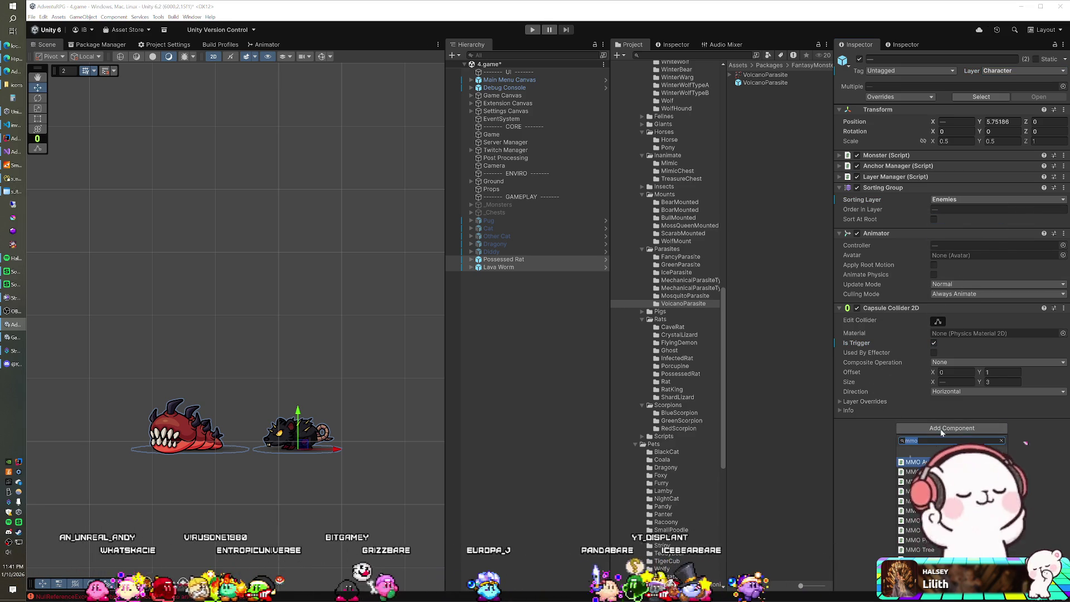
pyautogui.click(910, 520)
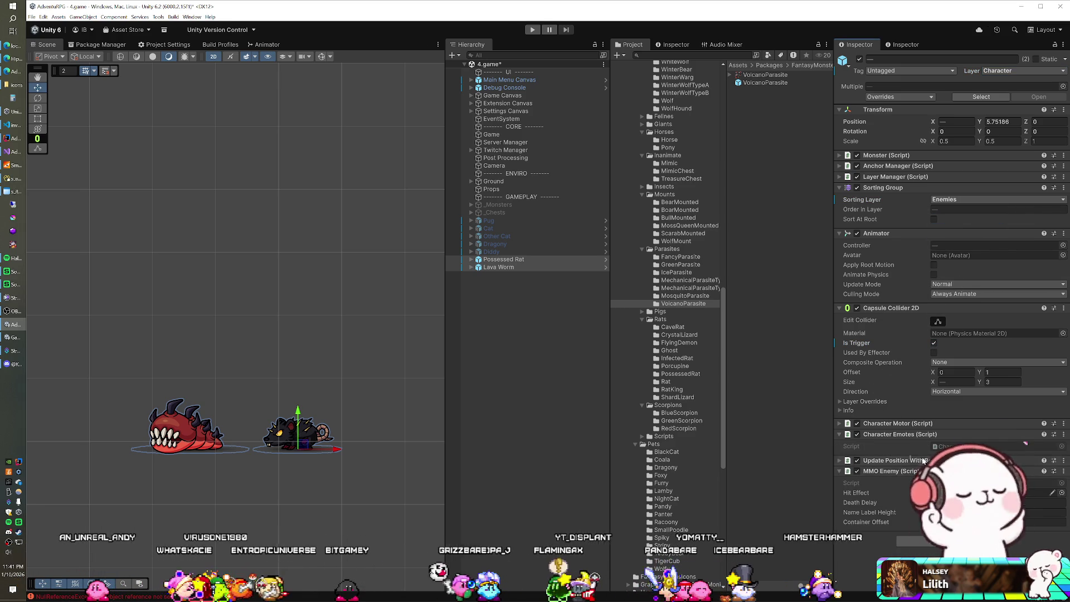
# Drag Possessed Rat into the Prefabs/Characters/Enemies folder to make a prefab
pyautogui.click(683, 274)
pyautogui.scroll(-10, 682, 294)
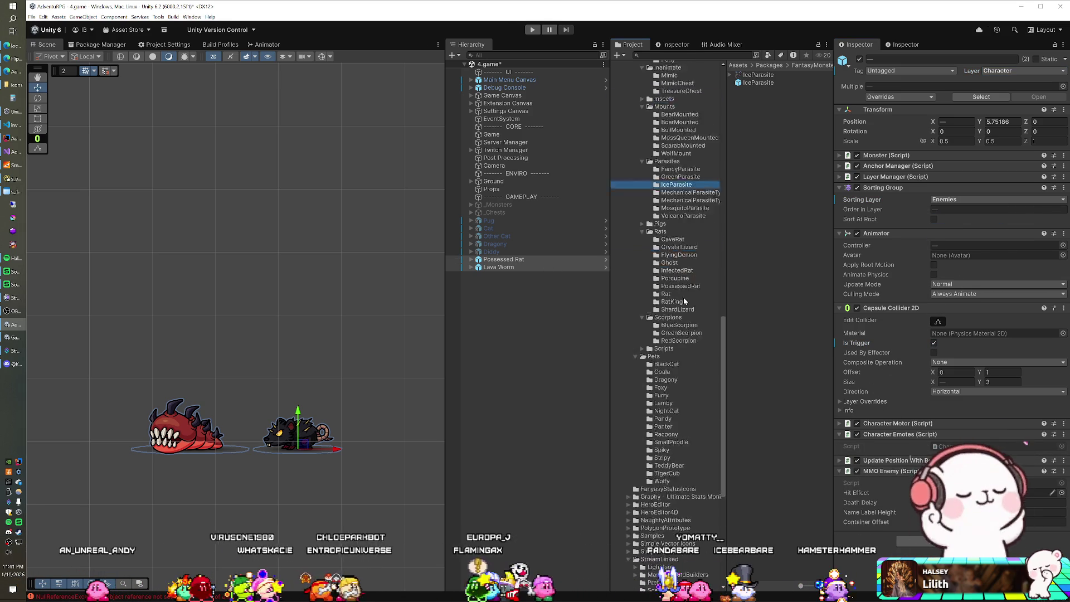
pyautogui.click(667, 445)
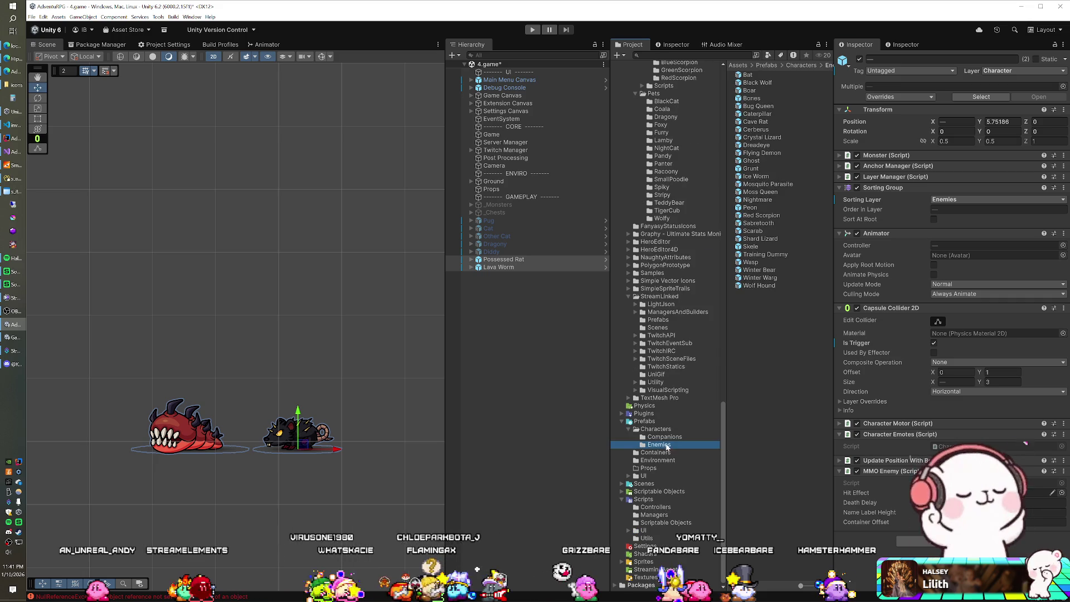
pyautogui.moveTo(501, 259); pyautogui.dragTo(782, 324)
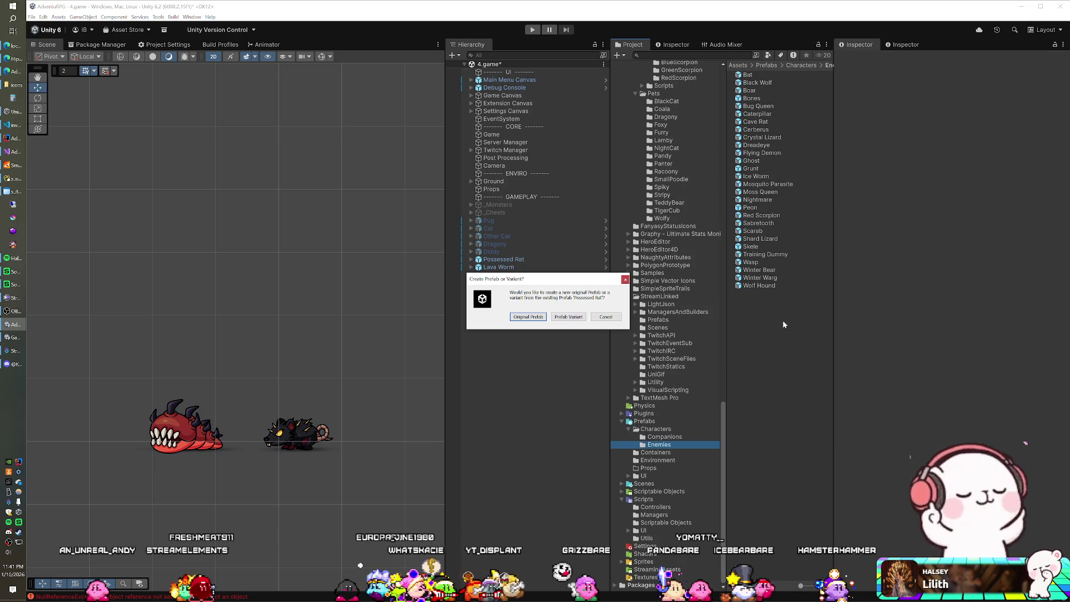
# Save Possessed Rat and Lava Worm as prefab variants in the Enemies folder
pyautogui.click(564, 314)
pyautogui.moveTo(496, 267); pyautogui.dragTo(774, 332)
pyautogui.click(568, 316)
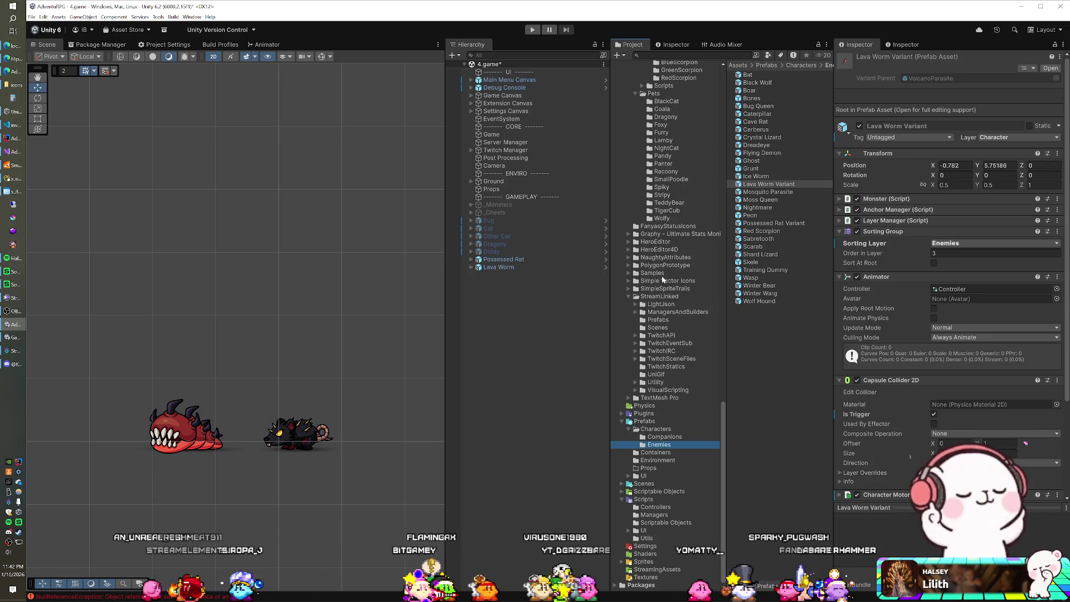
# Select both scene enemies and inspect the new Possessed Rat and Lava Worm variant prefabs
pyautogui.click(518, 261)
pyautogui.keyDown('shift'); pyautogui.click(509, 267); pyautogui.keyUp('shift')
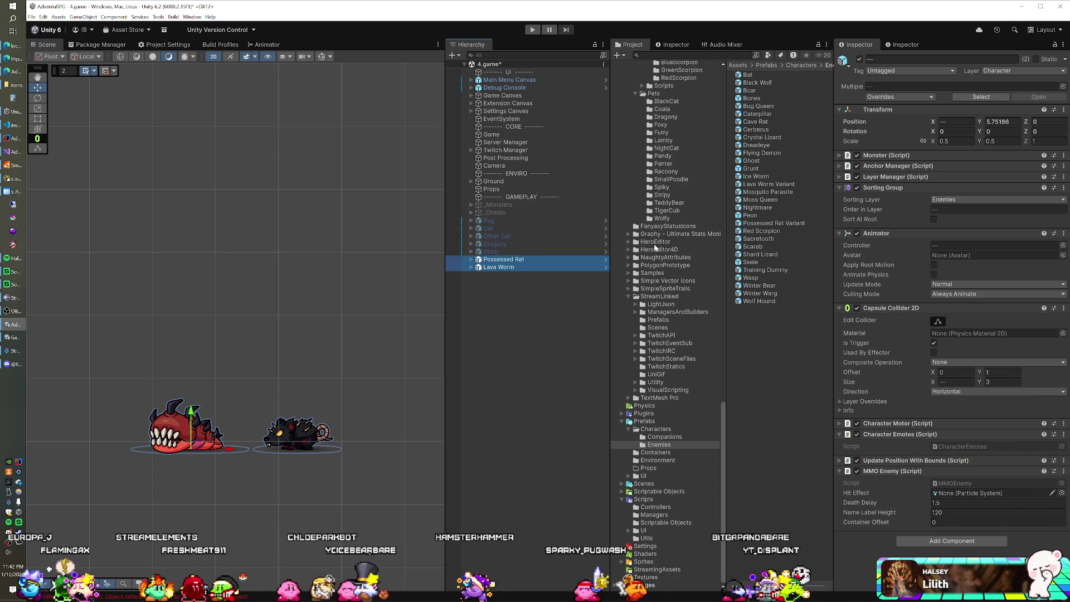
pyautogui.click(798, 224)
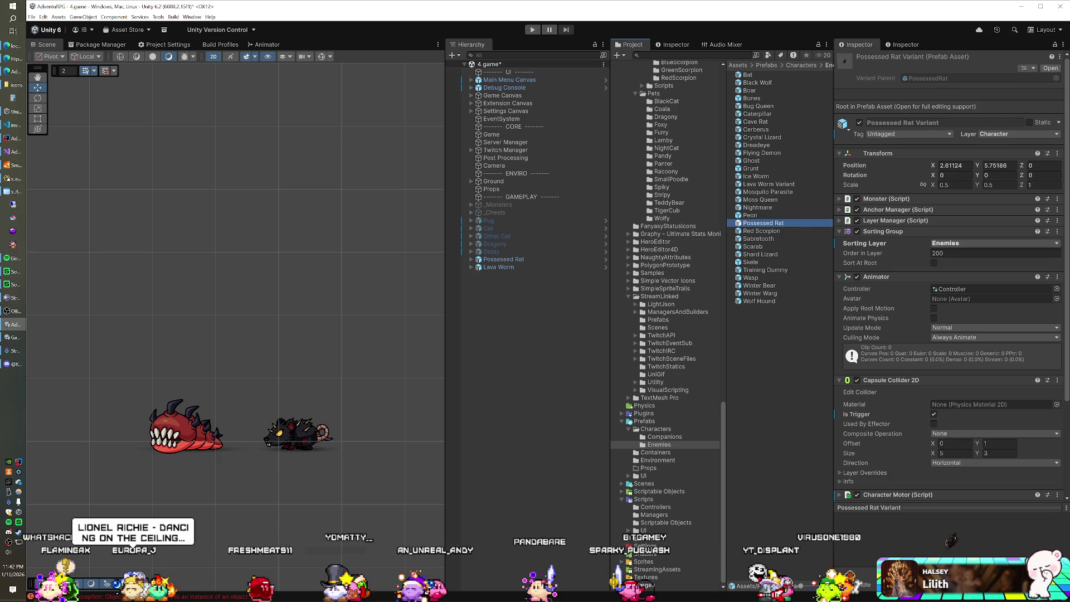
pyautogui.click(792, 185)
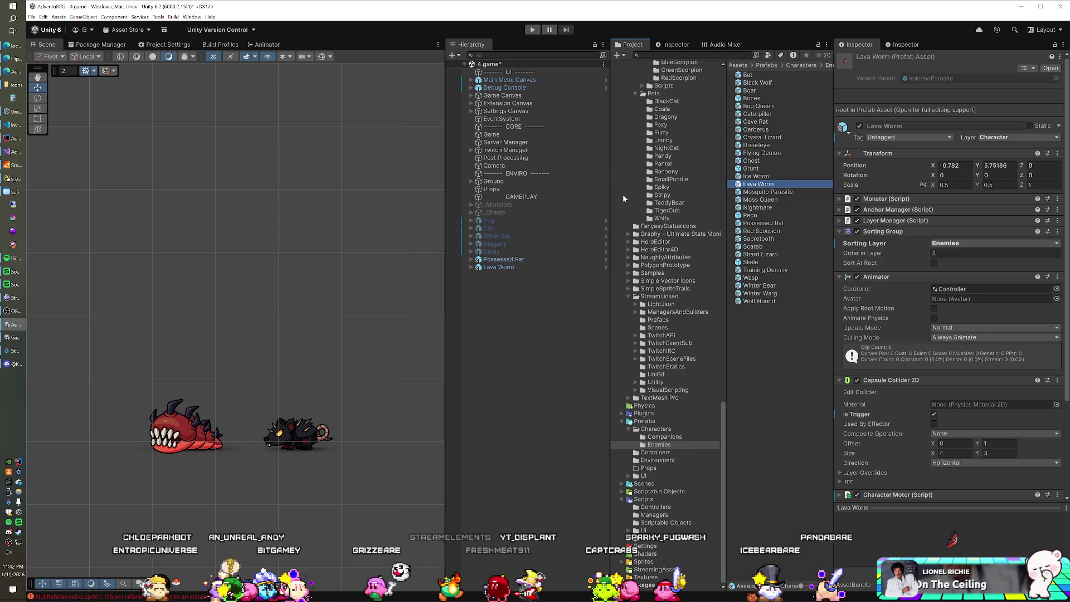
pyautogui.click(511, 261)
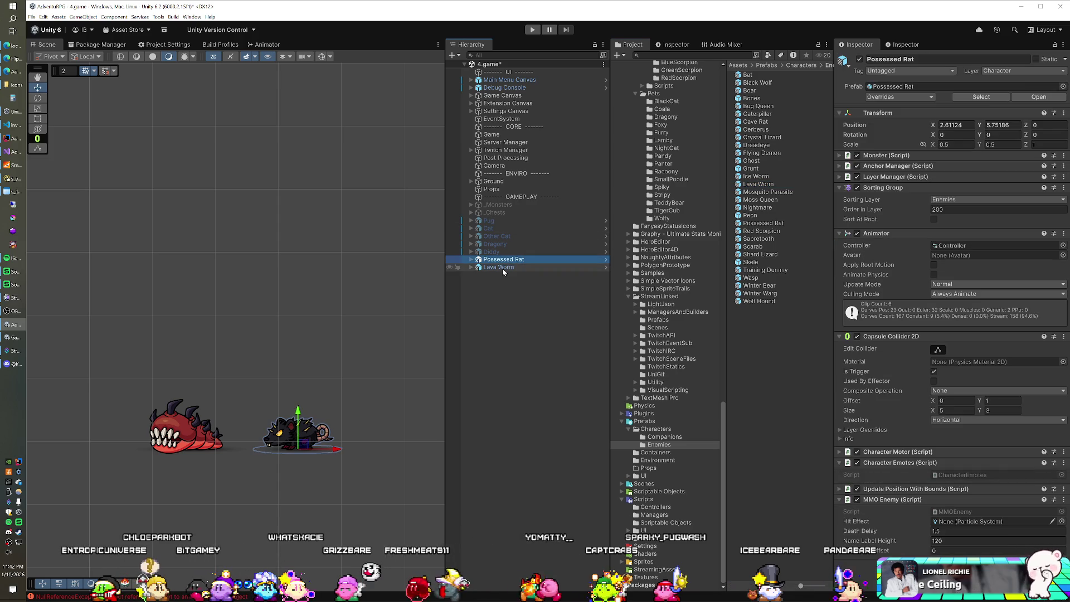
# Delete the selected Possessed Rat and Lava Worm objects from the scene, then save the scene
pyautogui.keyDown('ctrl'); pyautogui.click(502, 269); pyautogui.keyUp('ctrl')
pyautogui.press('Delete')
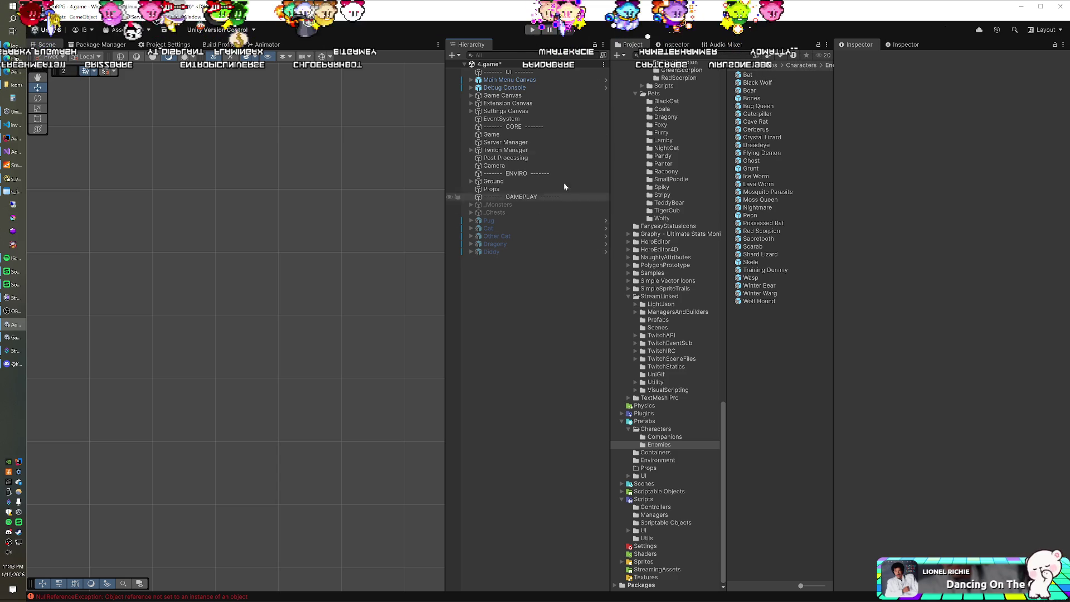
pyautogui.hotkey('ctrl', 's')
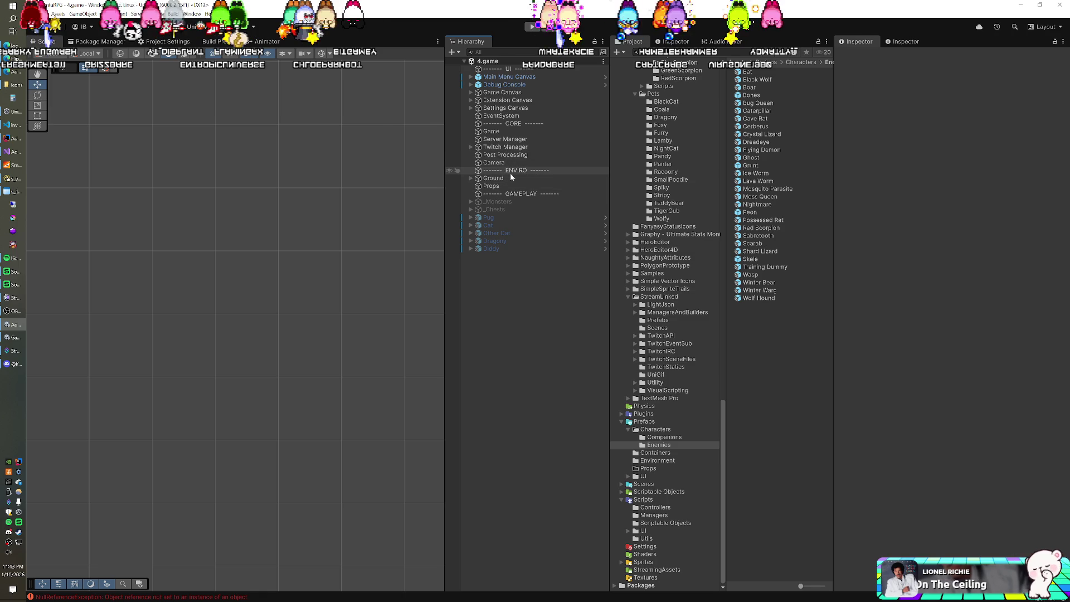
# Inspect Diddy's enemy components and collapse the FantasyMonsters folder in the Project tree
pyautogui.click(492, 248)
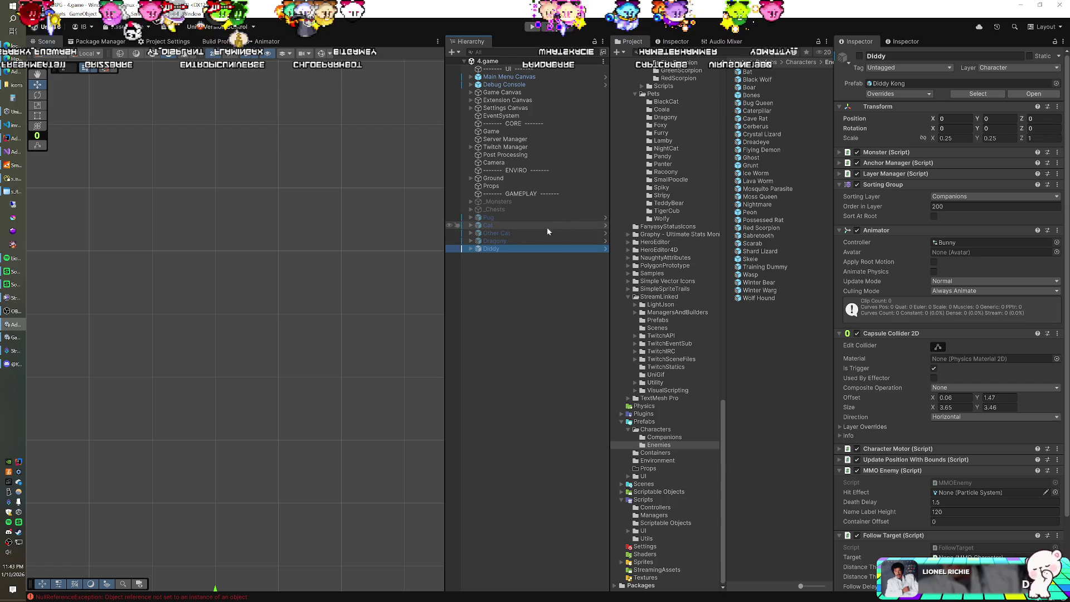
pyautogui.scroll(15, 656, 266)
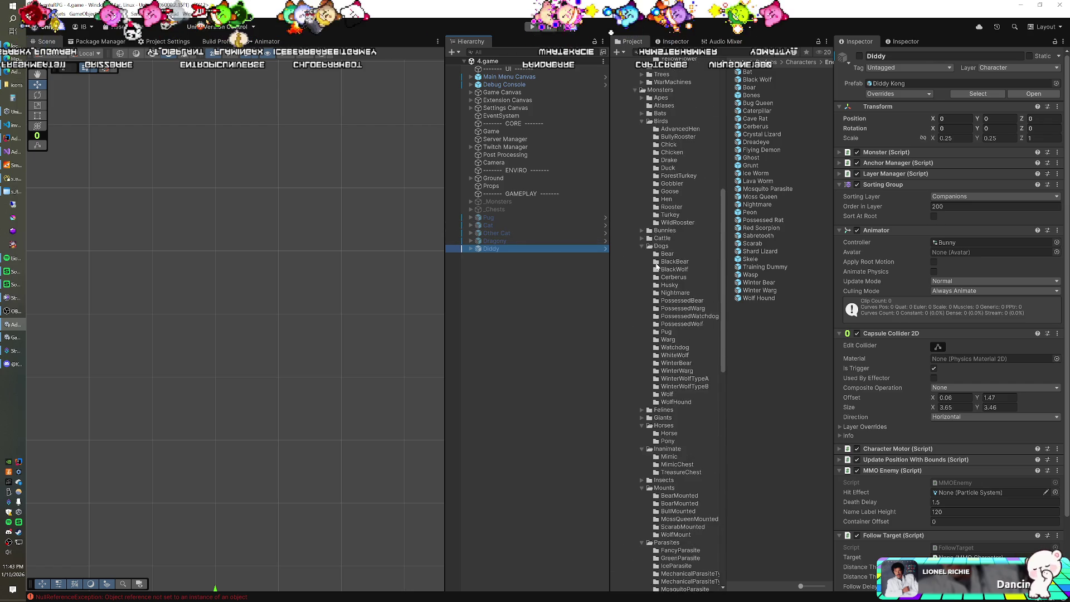
pyautogui.scroll(10, 656, 266)
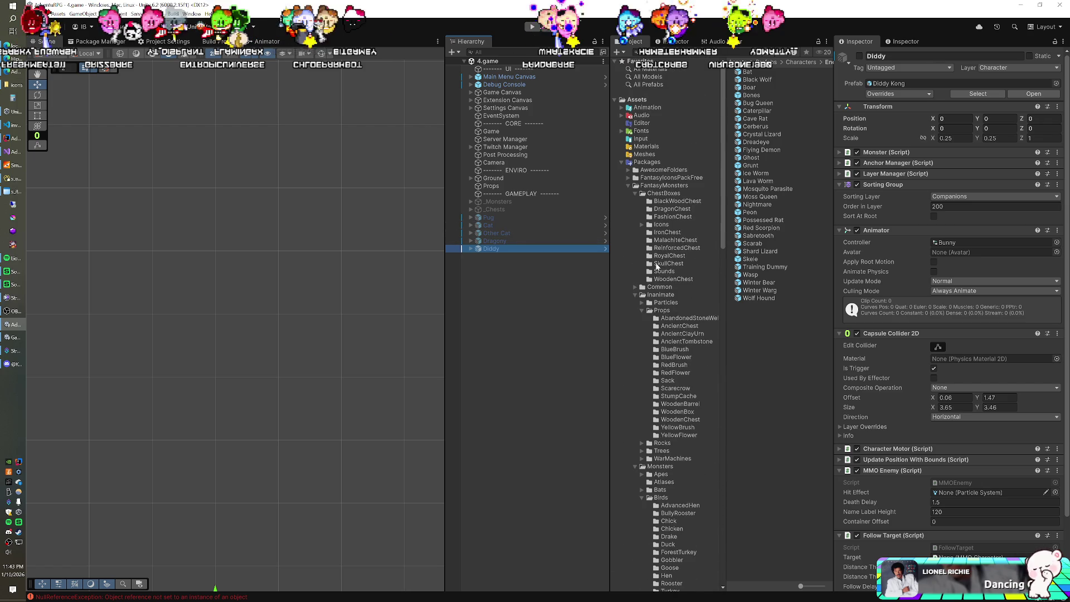
pyautogui.click(628, 185)
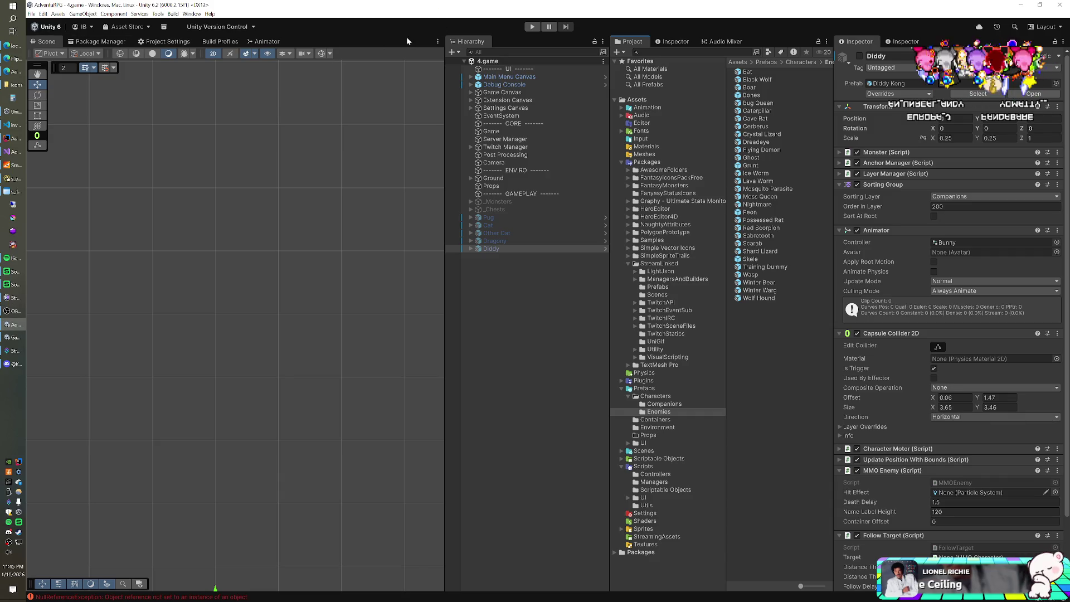
# Check the Ghost row's strength value in the s_enemy_subtypes table, then bring up IntelliJ IDEA
pyautogui.click(5, 180)
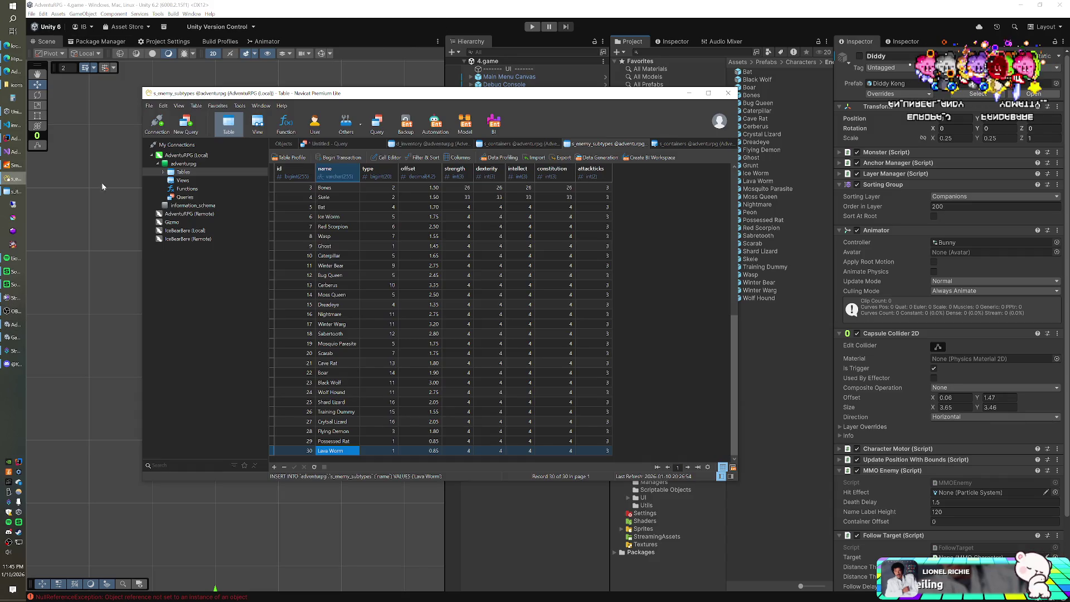
pyautogui.click(459, 248)
pyautogui.click(23, 140)
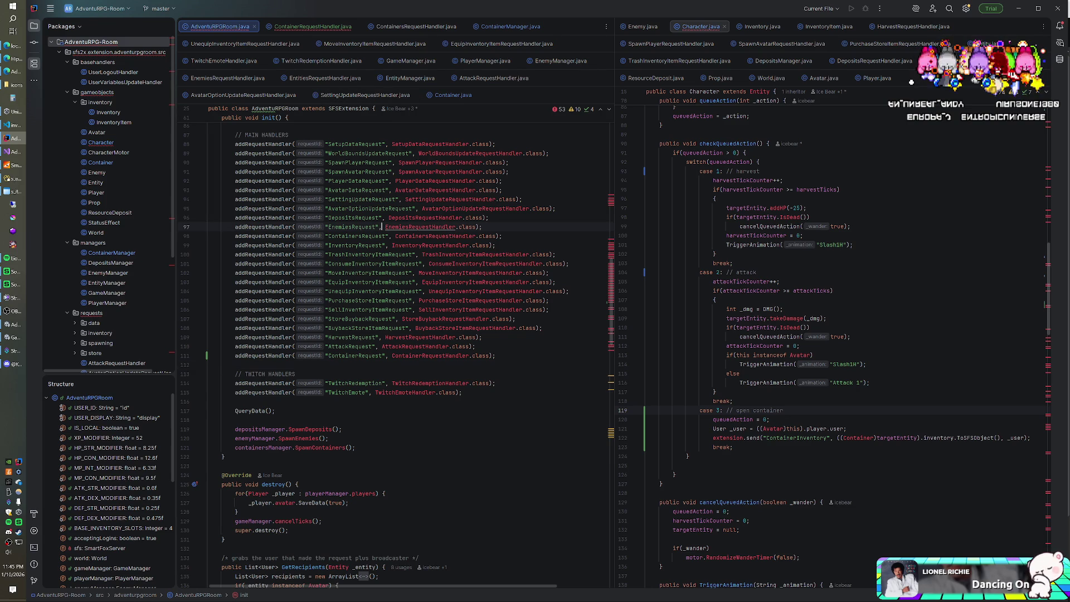
# In EnemyManager.java, set MAX_ENEMIES to 5 and RANDOMIZE_ENEMIES and SPAWN_LATEST to true
pyautogui.scroll(8, 381, 227)
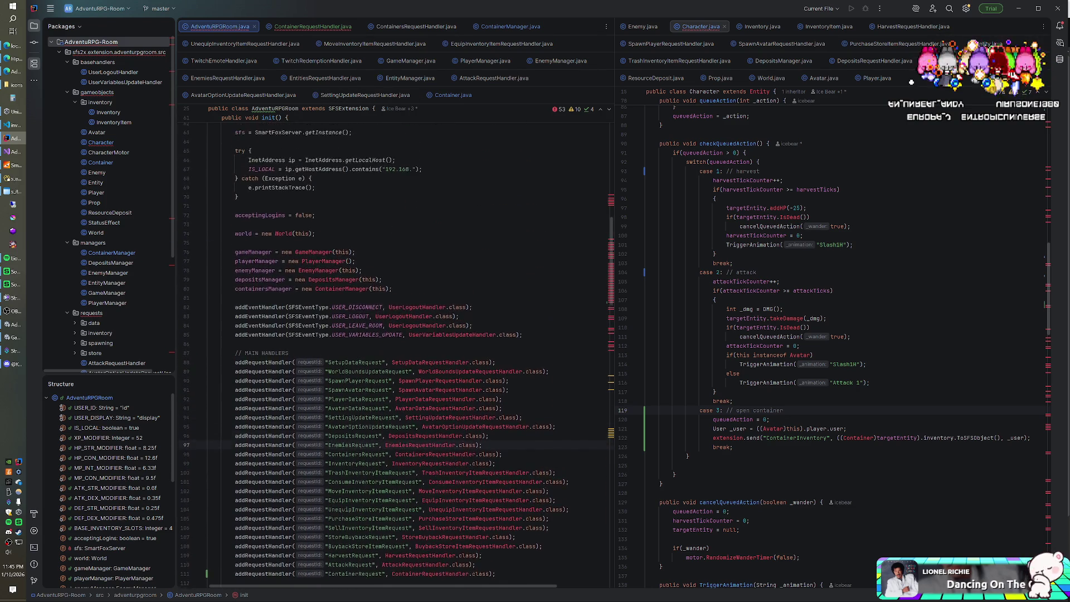
pyautogui.scroll(2, 381, 227)
pyautogui.scroll(-6, 381, 226)
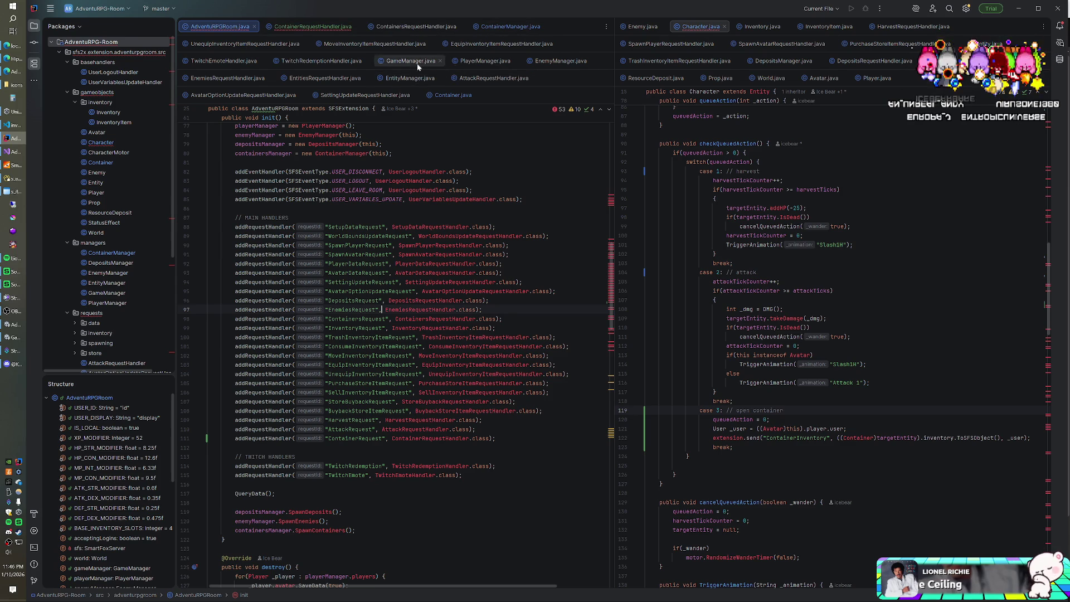
pyautogui.click(558, 61)
pyautogui.click(314, 248)
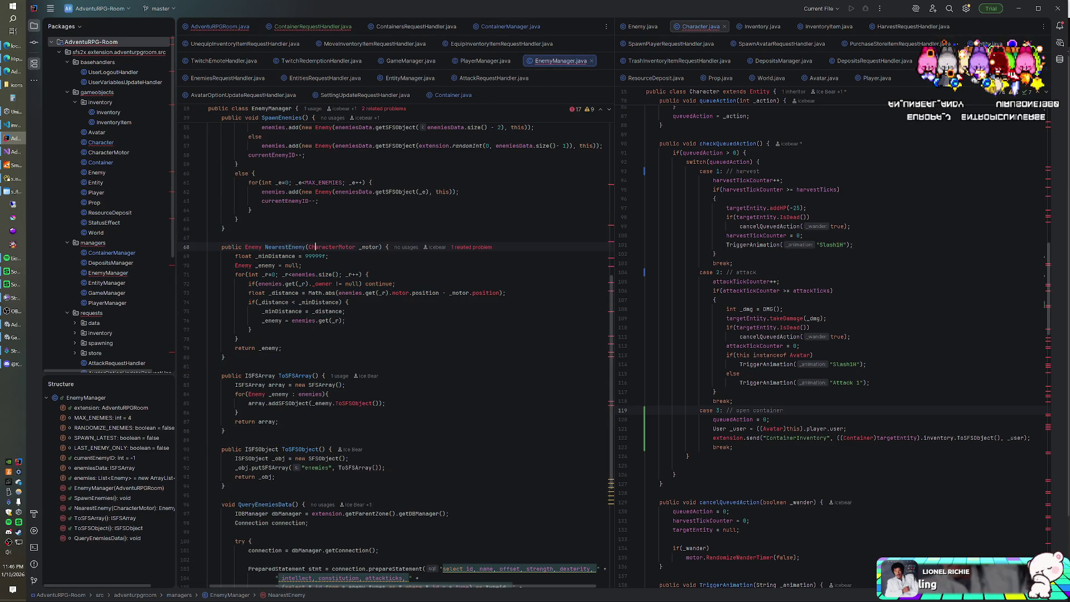
pyautogui.scroll(10, 314, 249)
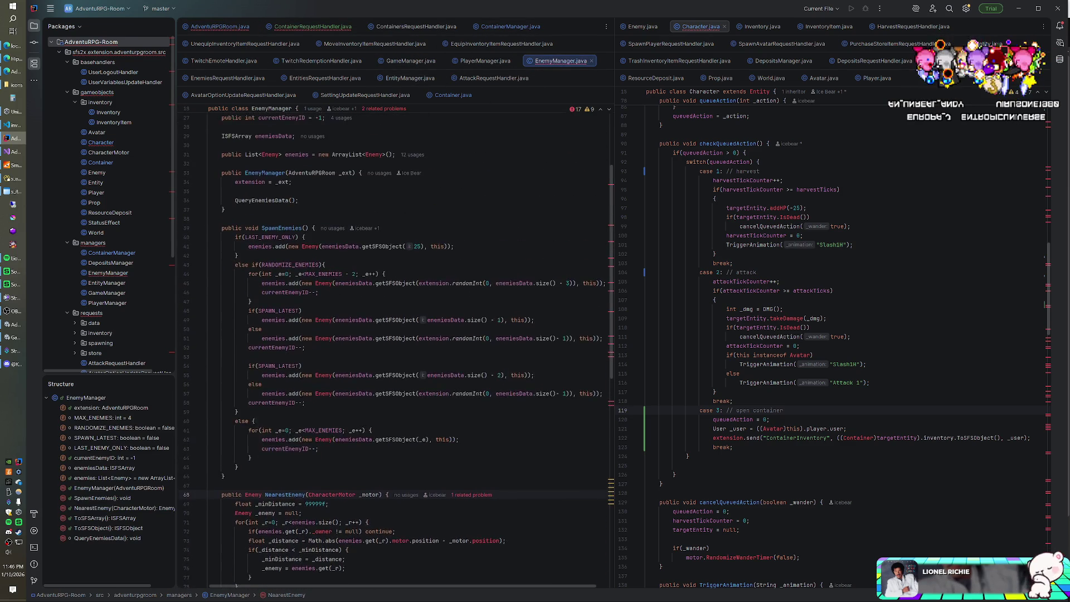
pyautogui.scroll(3, 314, 248)
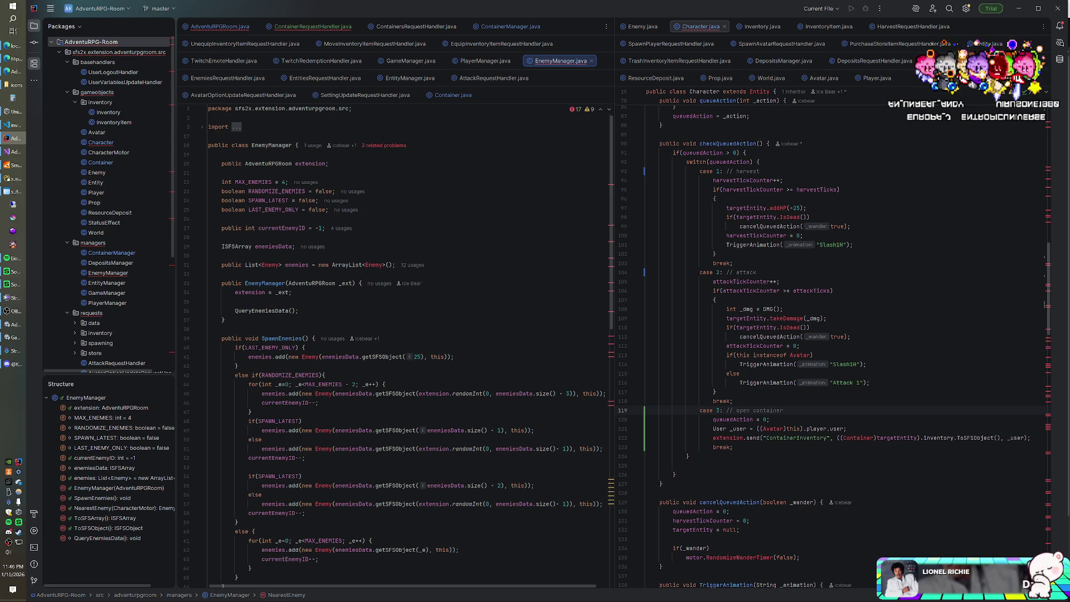
pyautogui.write('tru')
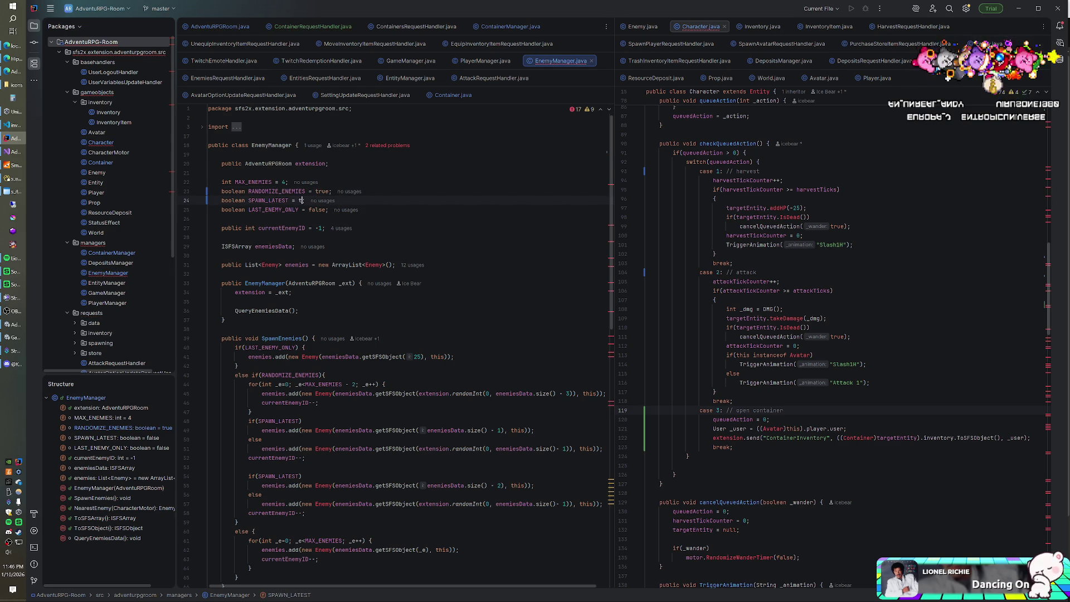
pyautogui.write('rue')
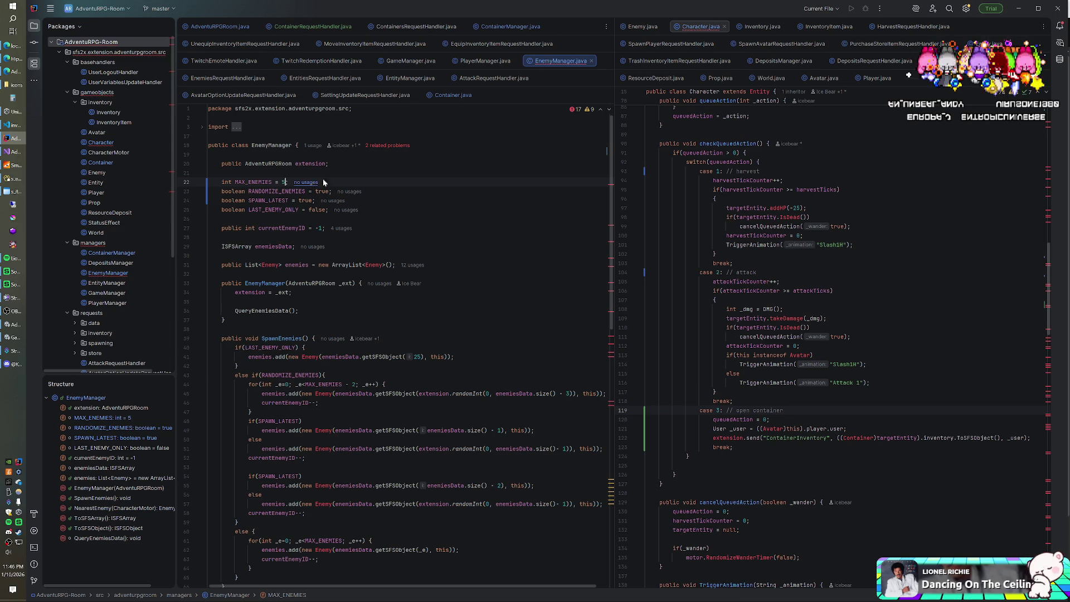
# Use the AdventuRPG-Room project's context menu, check the enemy subtypes table, and return to EnemyManager
pyautogui.rightClick(114, 44)
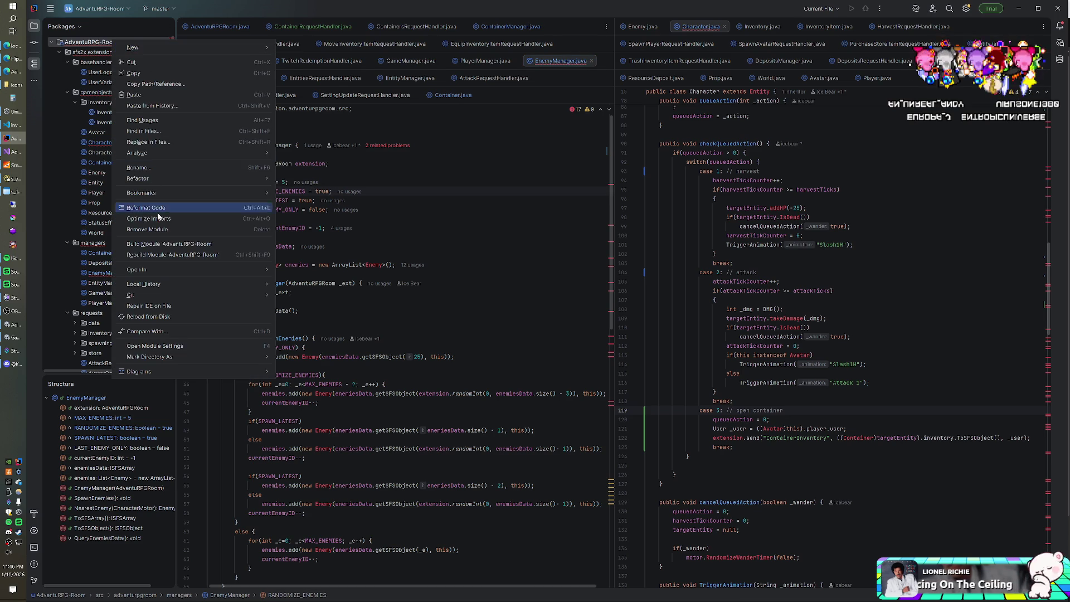
pyautogui.click(32, 197)
pyautogui.click(13, 178)
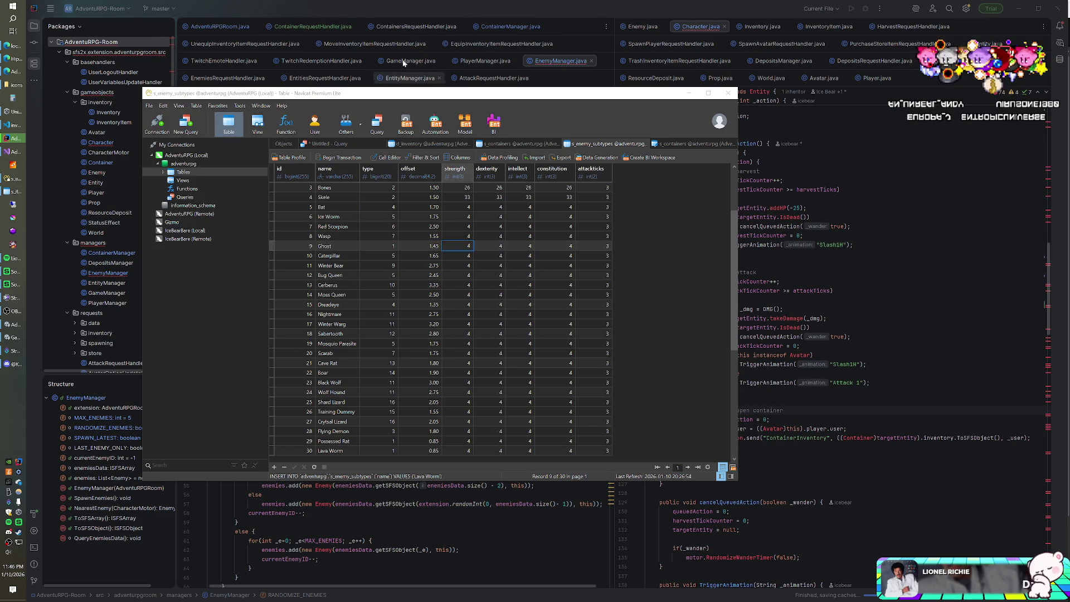
pyautogui.click(403, 8)
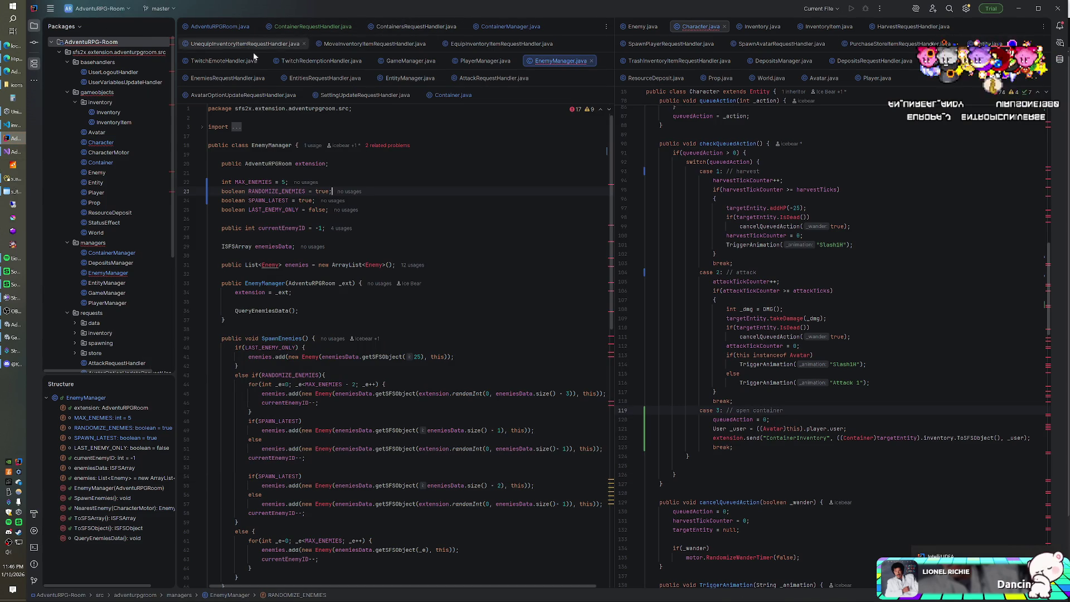
# Launch the SmartFoxServer console, bring the code editor in front of it, and switch to Unity
pyautogui.click(12, 166)
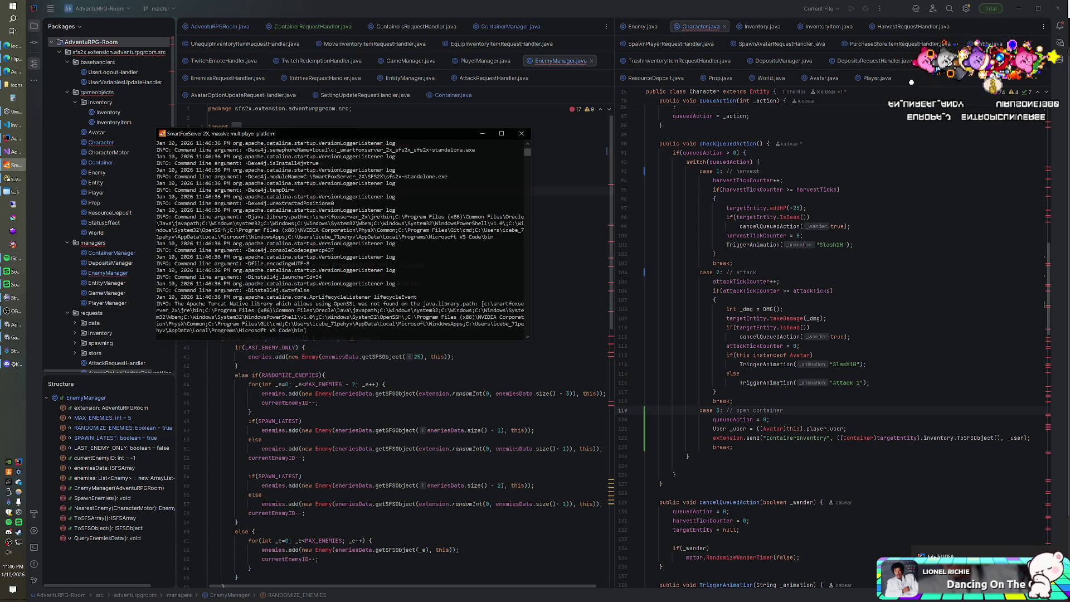
pyautogui.click(509, 12)
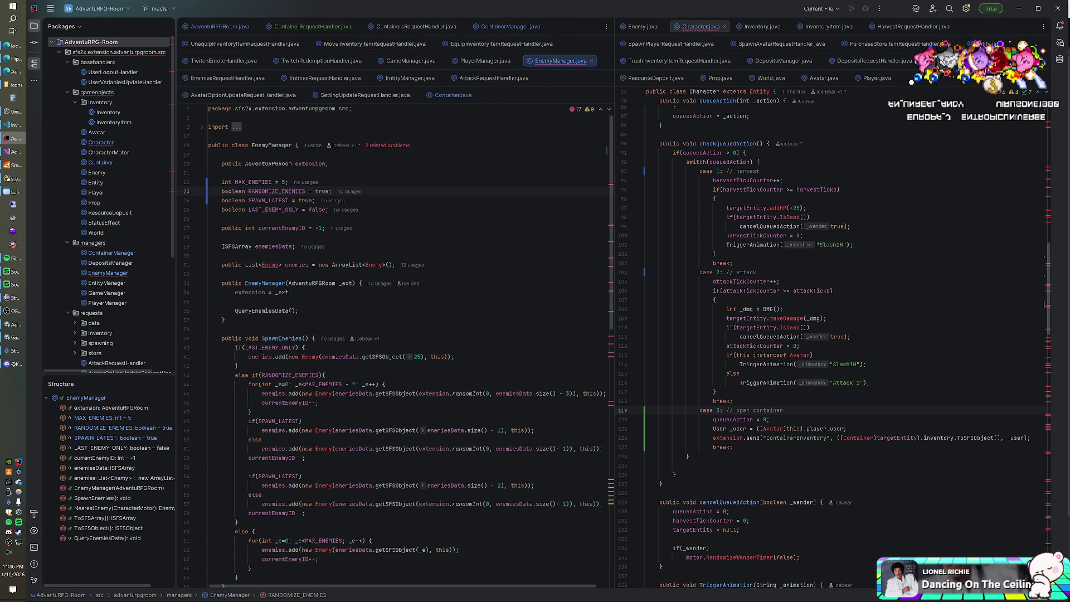
pyautogui.click(12, 337)
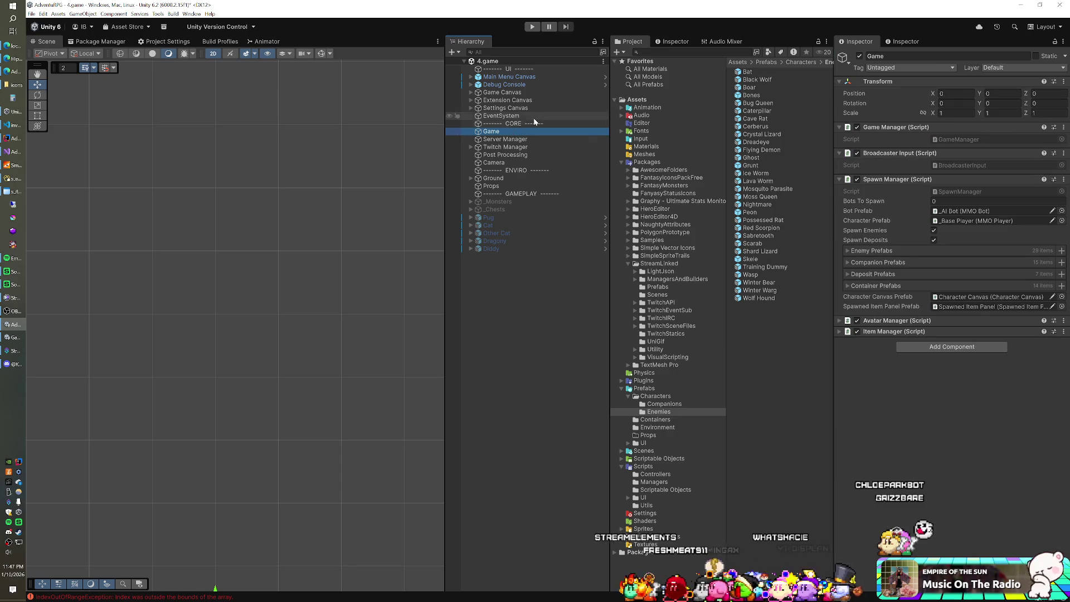
# Drag the Possessed Rat and Lava Worm prefabs into Spawn Manager's Enemy Prefabs list and press Play
pyautogui.click(864, 250)
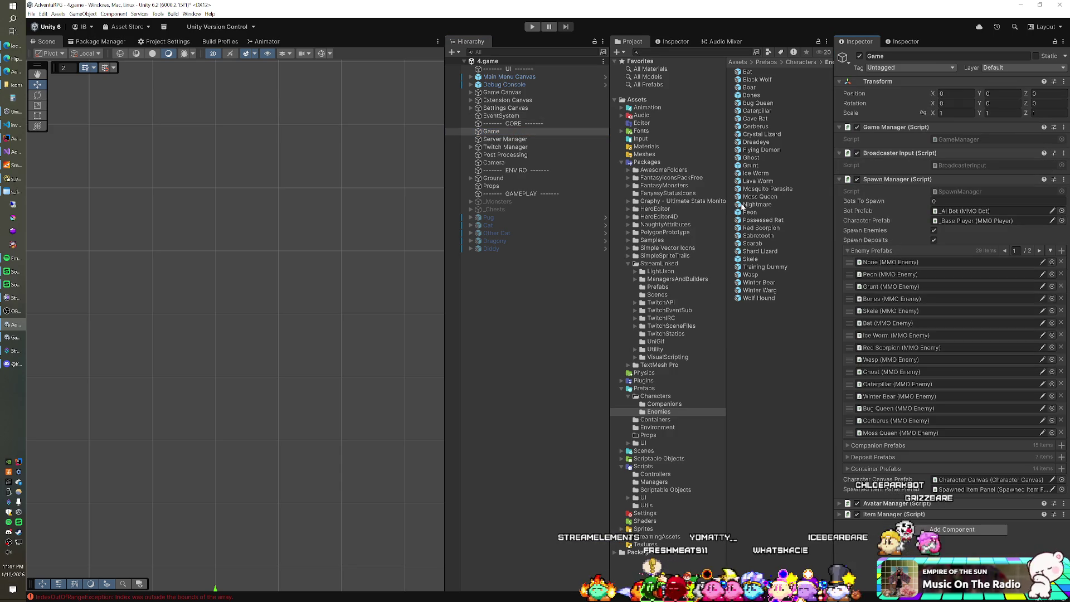
pyautogui.click(1049, 251)
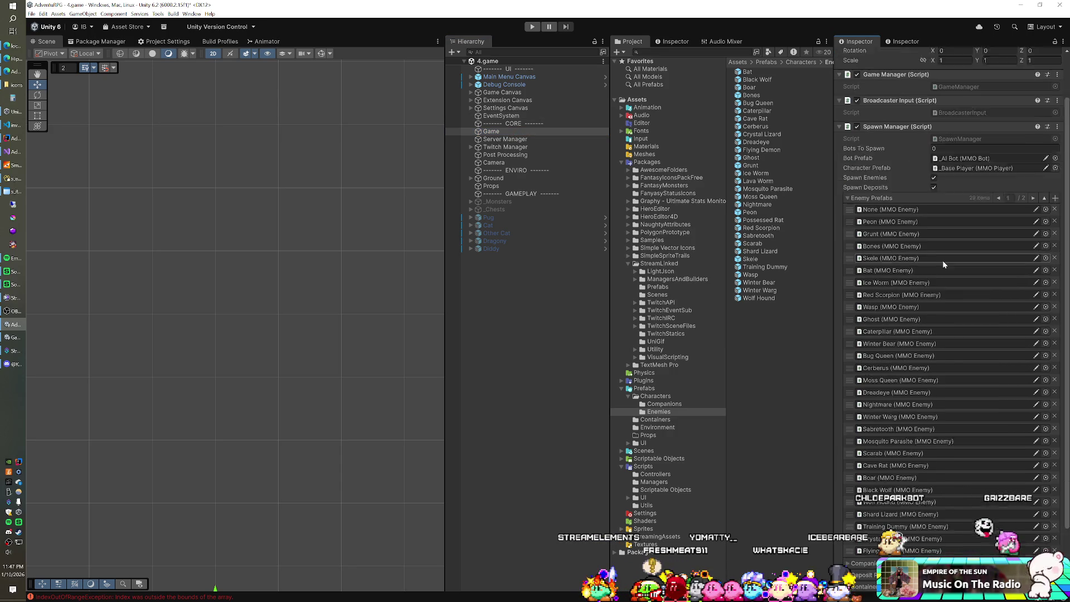
pyautogui.scroll(-3, 941, 260)
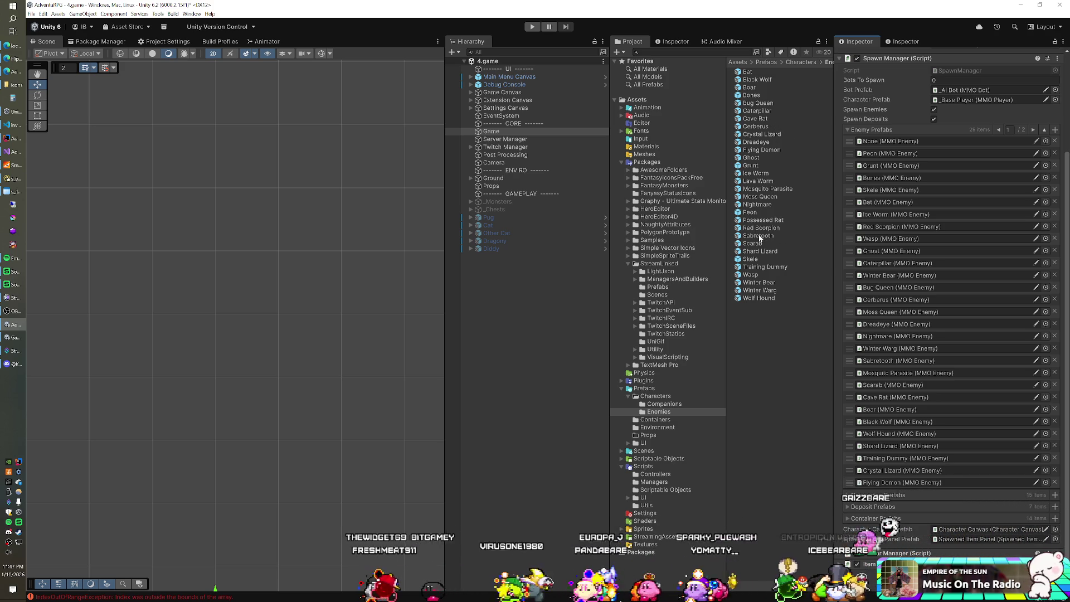
pyautogui.moveTo(761, 227)
pyautogui.mouseDown()
pyautogui.moveTo(879, 172)
pyautogui.moveTo(773, 223)
pyautogui.moveTo(864, 145)
pyautogui.mouseUp()
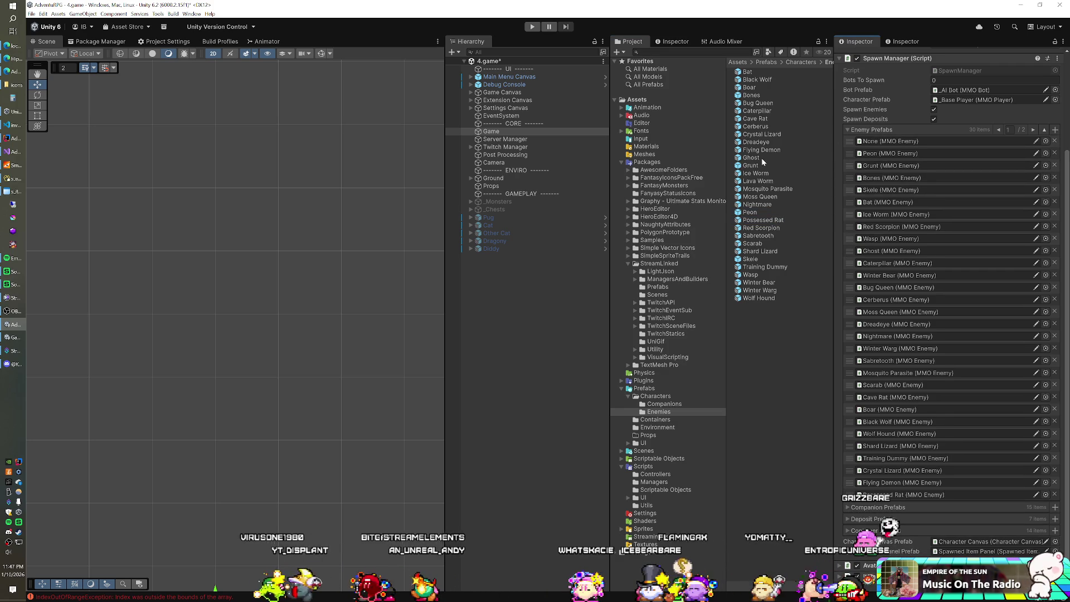
pyautogui.moveTo(755, 180); pyautogui.dragTo(883, 131)
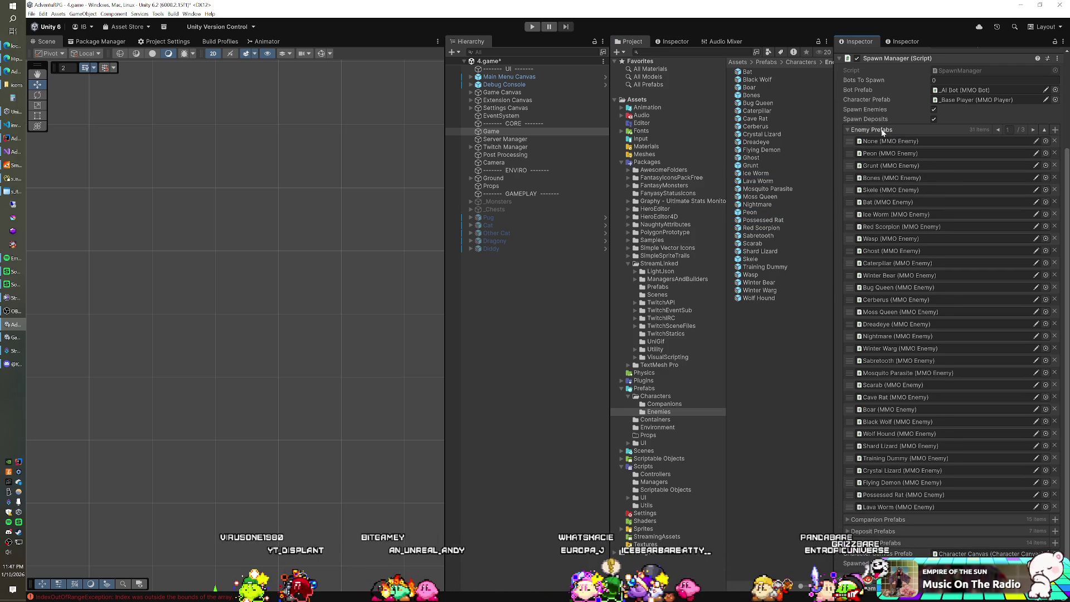
pyautogui.click(533, 27)
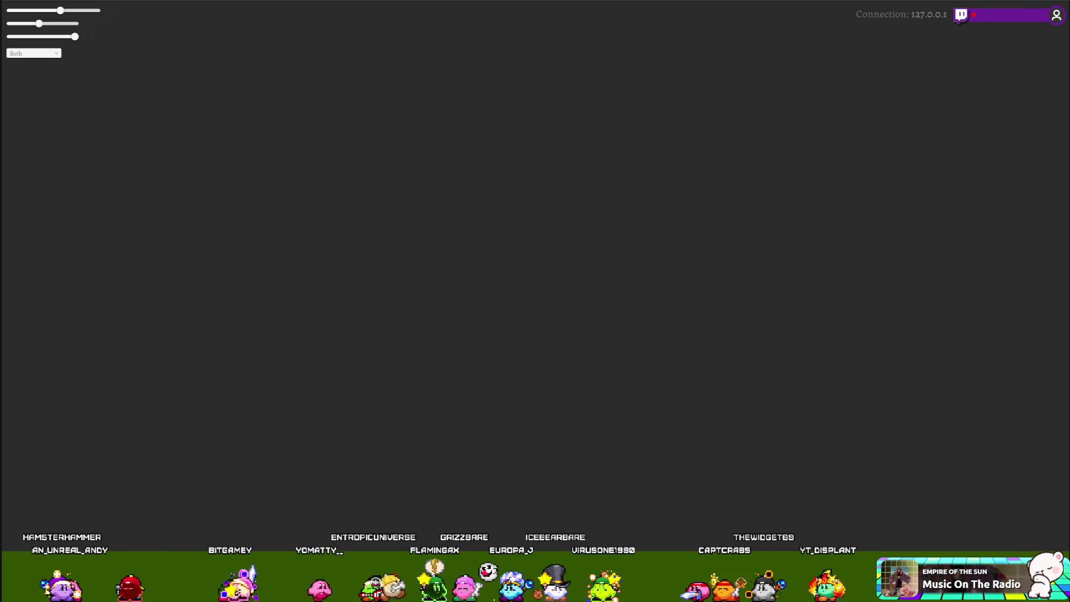
# Switch from the full-screen running game back to the Unity editor
pyautogui.hotkey('alt', 'Tab')
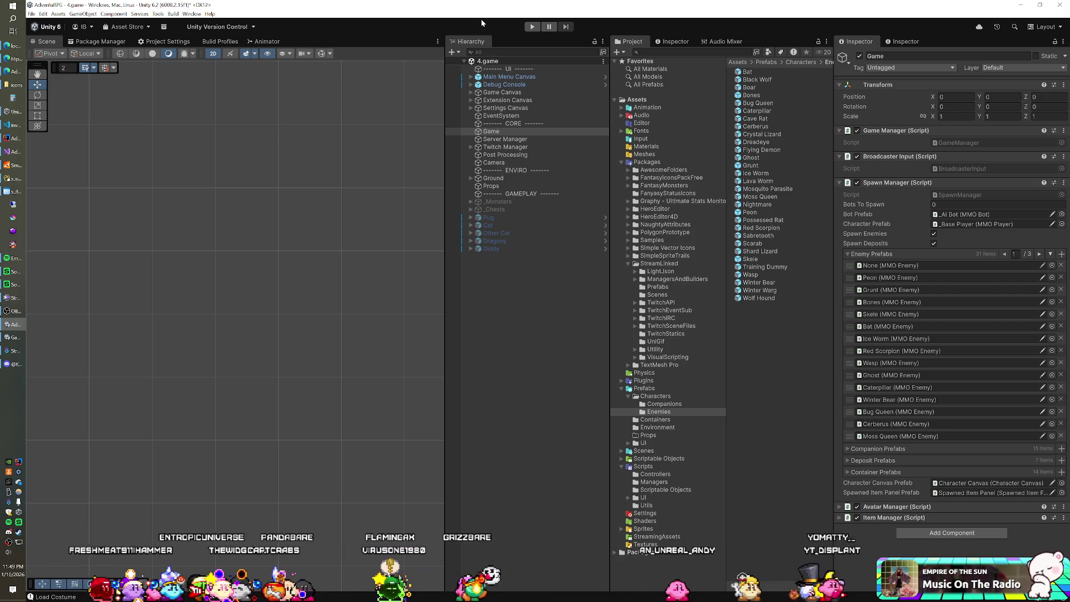
# Collapse Enemy Prefabs, rerun the game, inspect the Possessed Rat clone's _Container, then stop play mode
pyautogui.click(846, 253)
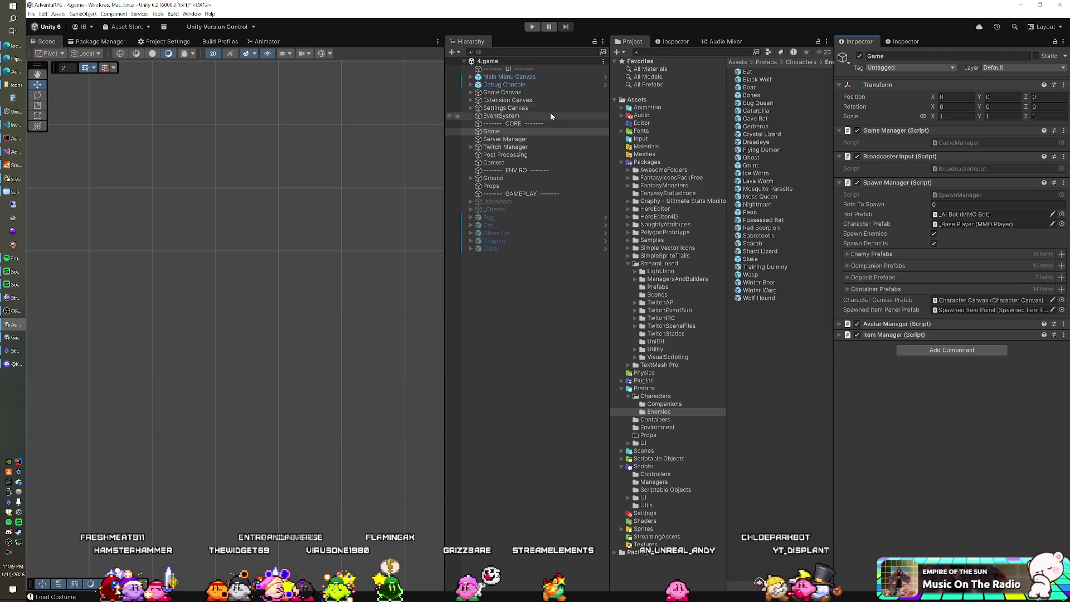
pyautogui.click(533, 28)
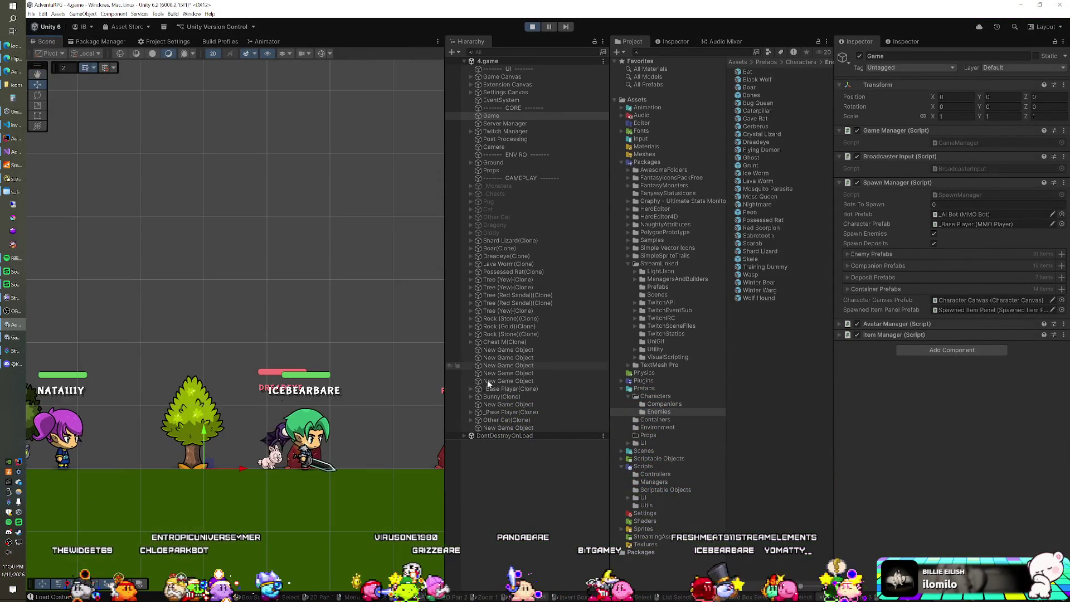
pyautogui.click(481, 272)
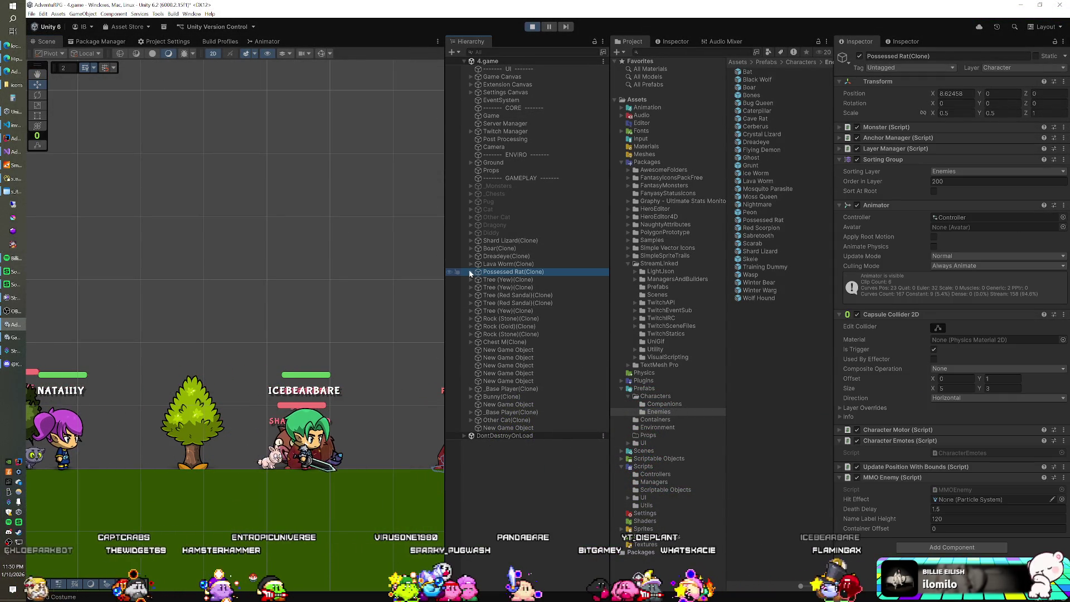
pyautogui.press('Right')
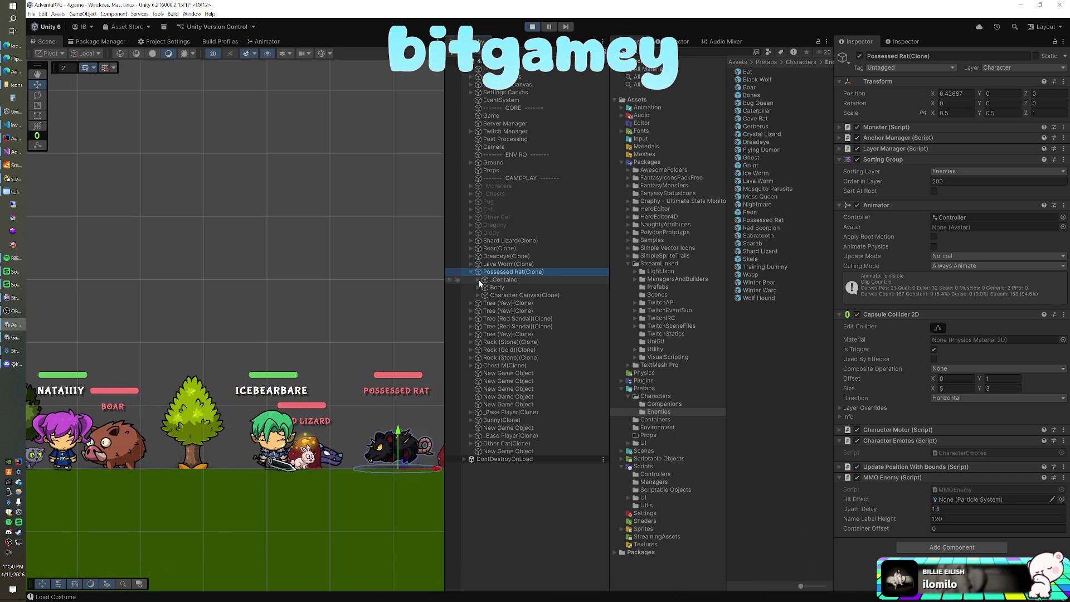
pyautogui.click(478, 279)
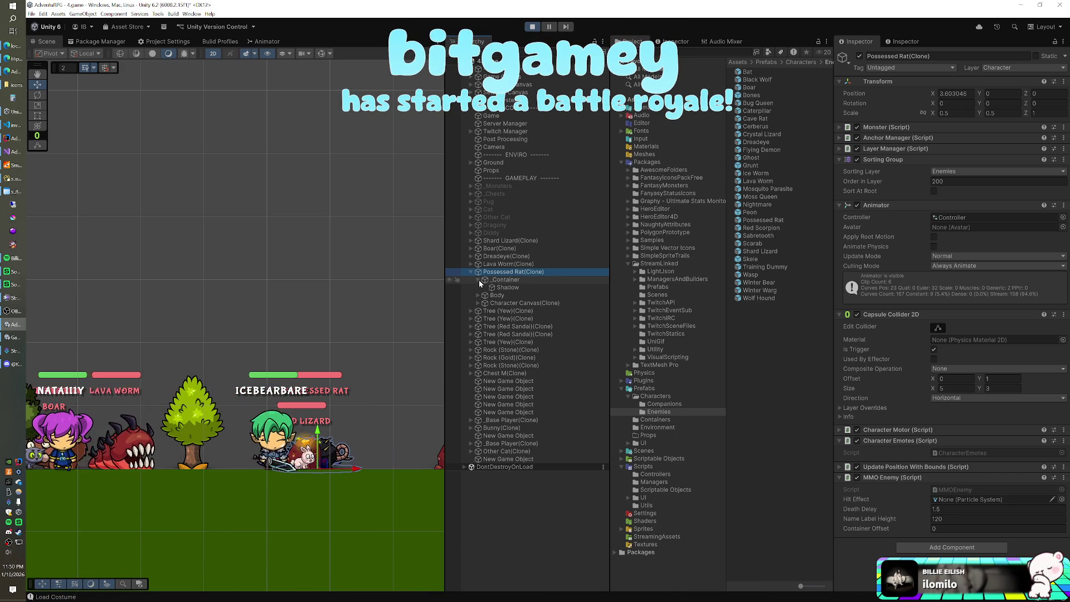
pyautogui.hotkey('ctrl', 'p')
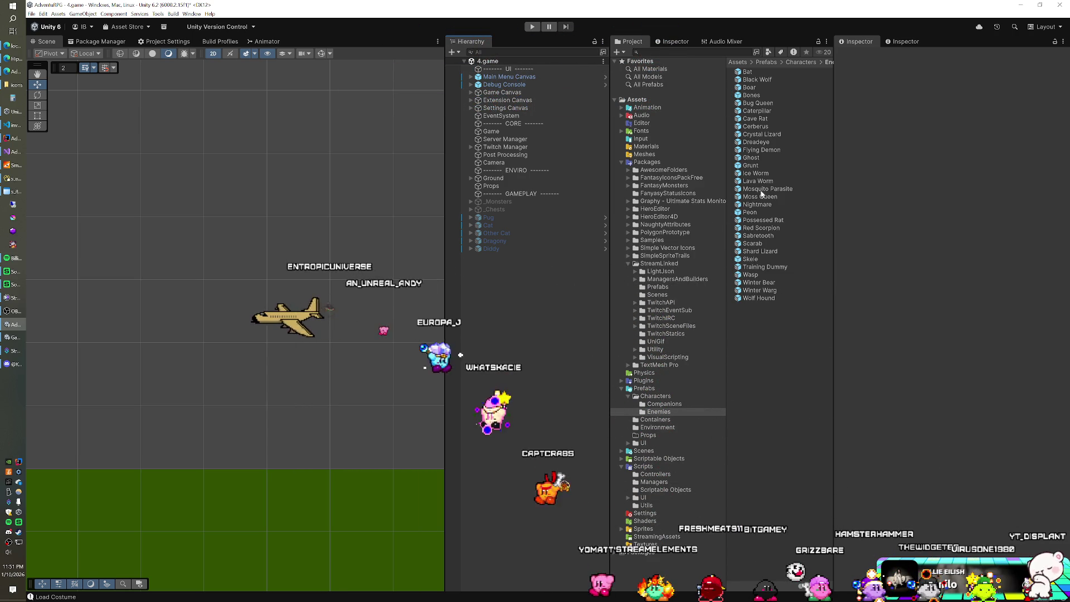
# Place a Possessed Rat and a Sabretooth side by side in the scene to compare sizes
pyautogui.moveTo(515, 280); pyautogui.dragTo(510, 282)
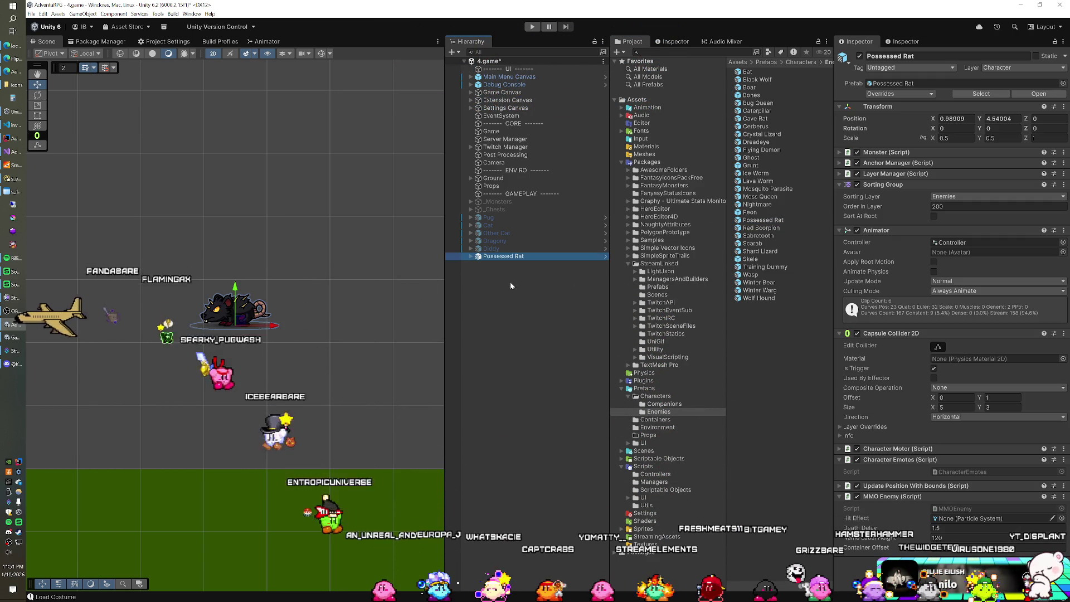
pyautogui.click(471, 256)
pyautogui.click(478, 272)
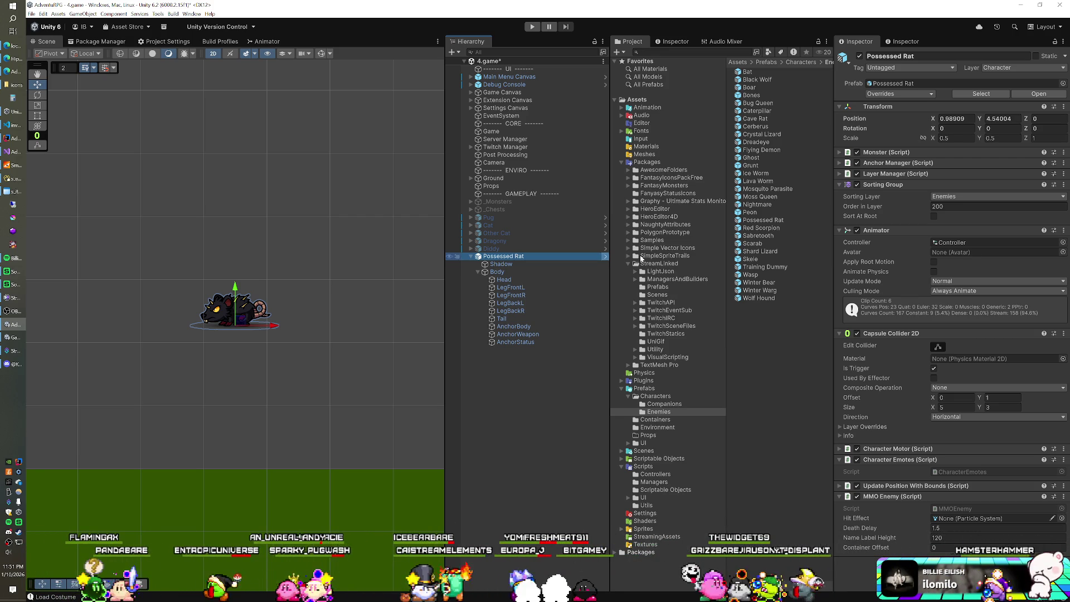
pyautogui.moveTo(776, 236); pyautogui.dragTo(501, 368)
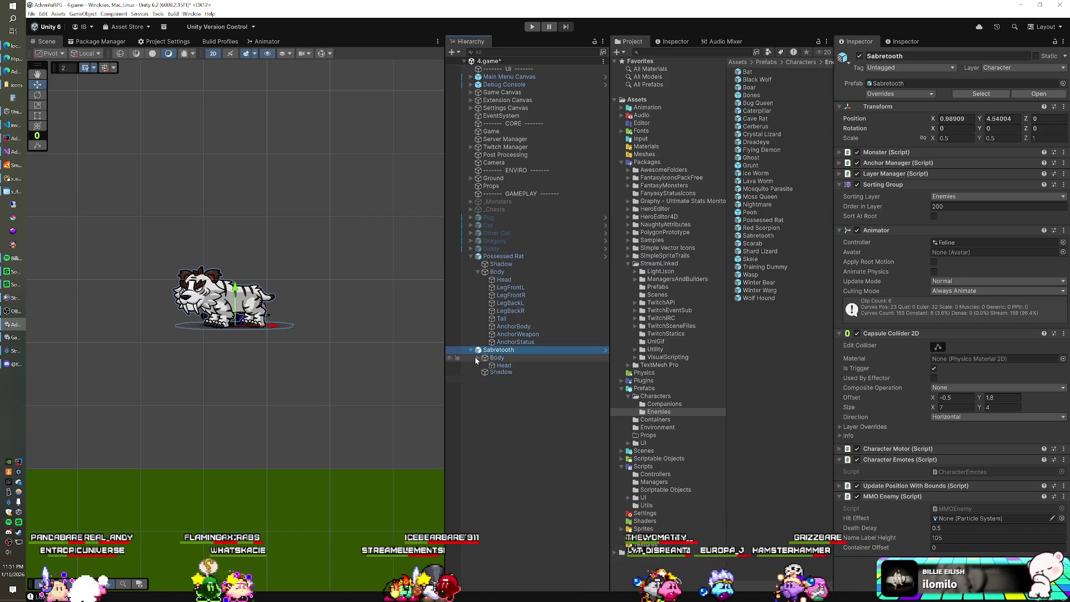
pyautogui.click(478, 357)
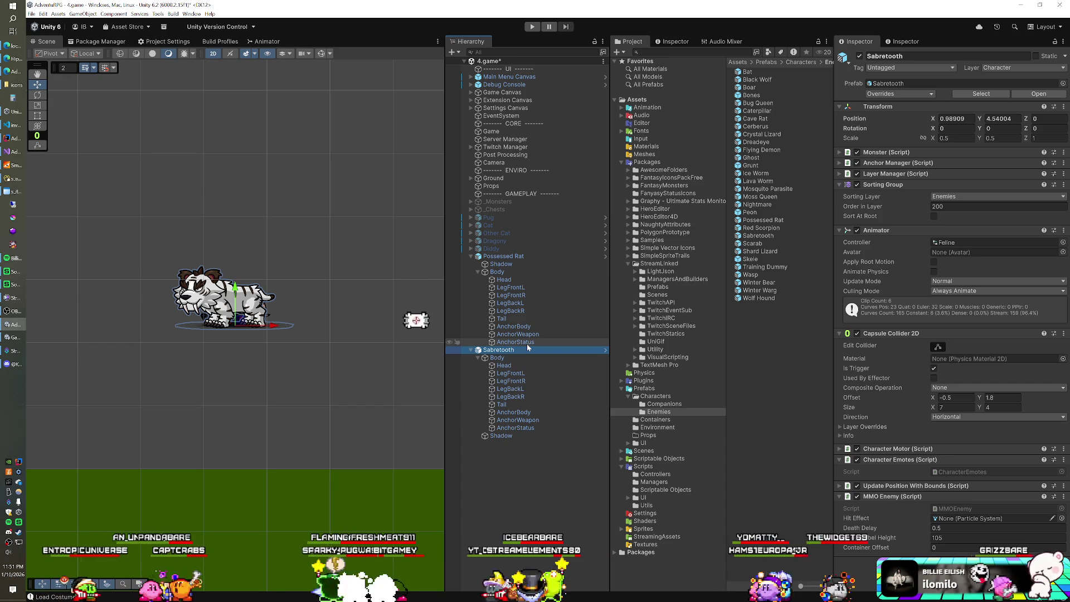
pyautogui.click(476, 271)
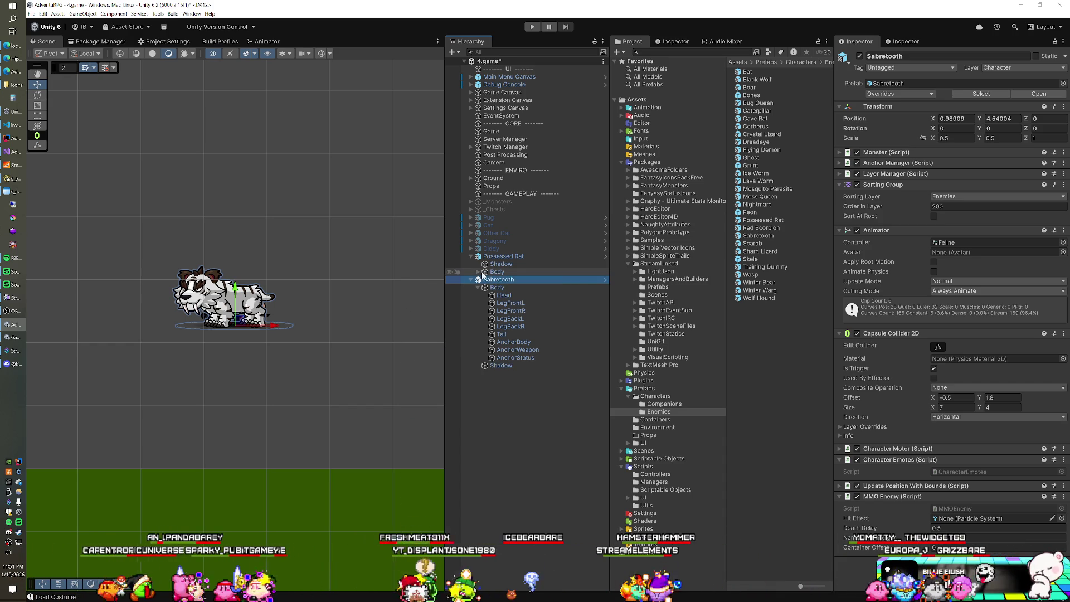
pyautogui.click(502, 256)
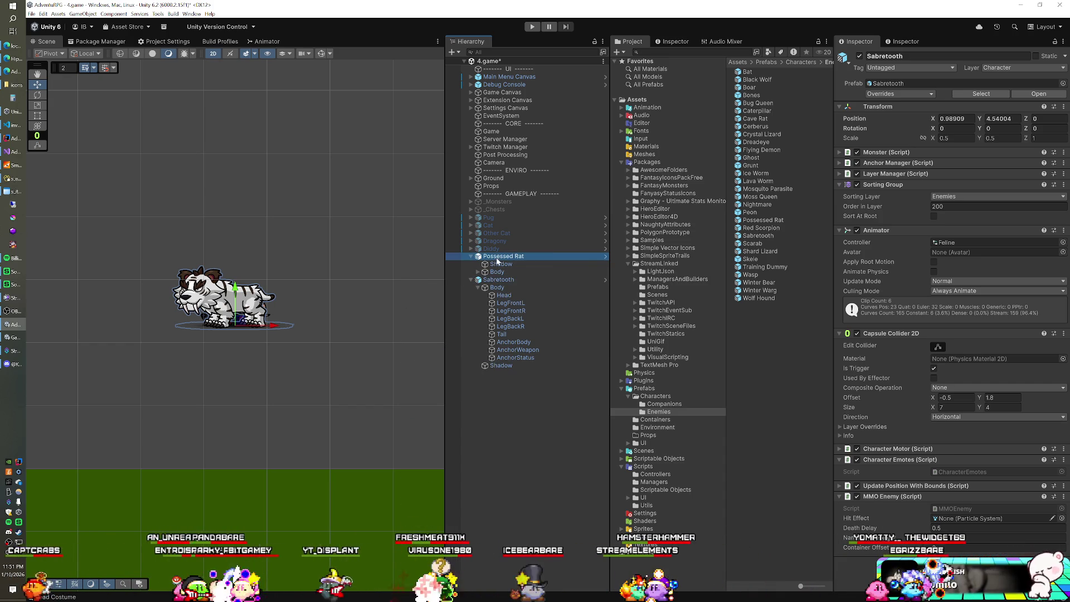
# In the nested PossessedRat prefab, move Body above Shadow and save the prefab
pyautogui.click(605, 256)
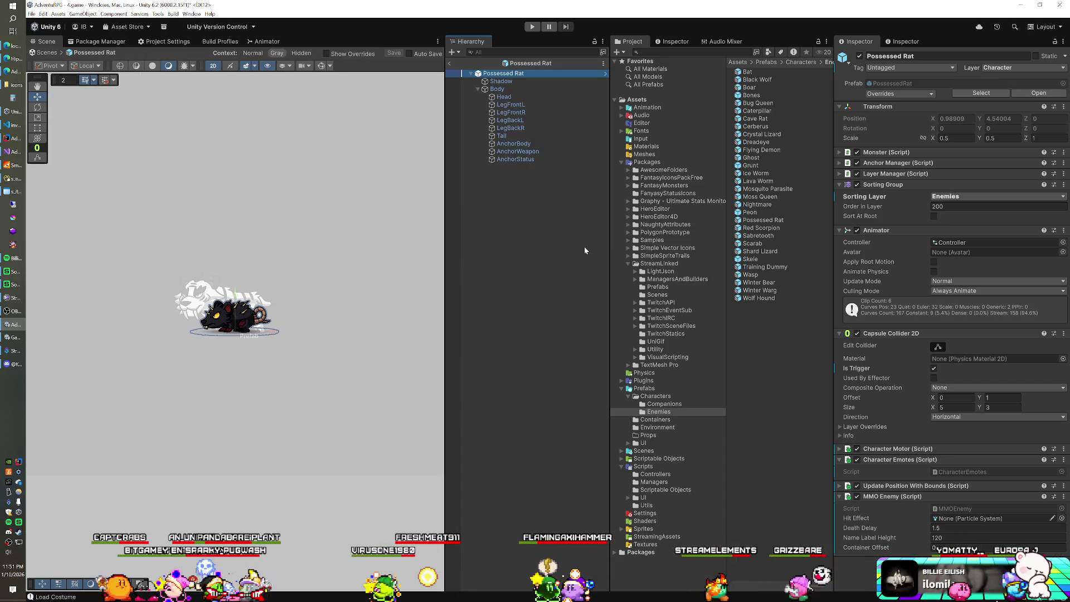
pyautogui.click(1026, 92)
pyautogui.click(495, 90)
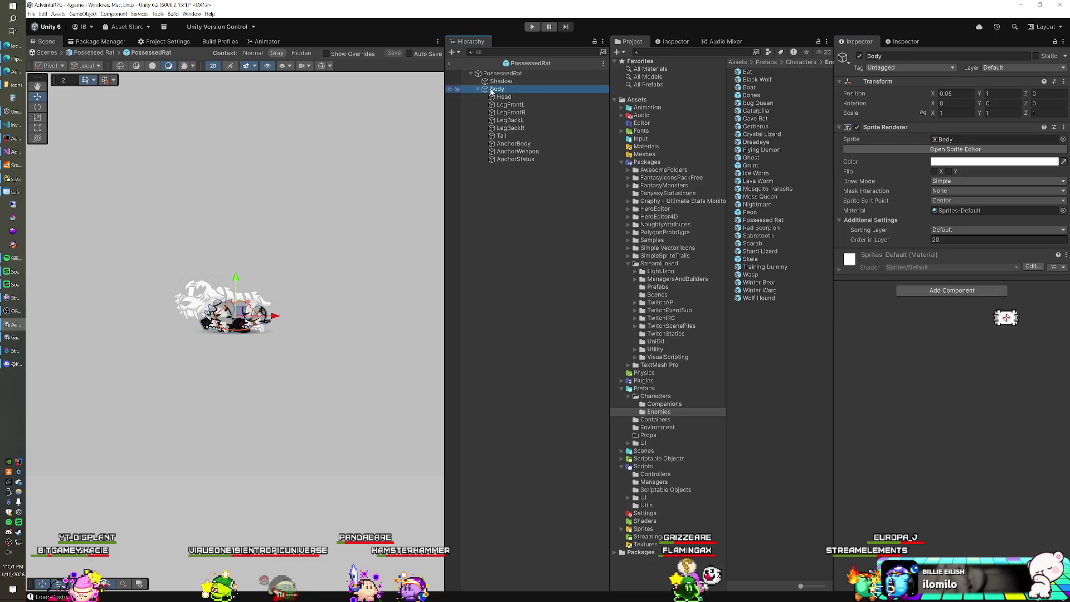
pyautogui.click(478, 89)
pyautogui.moveTo(494, 90); pyautogui.dragTo(511, 78)
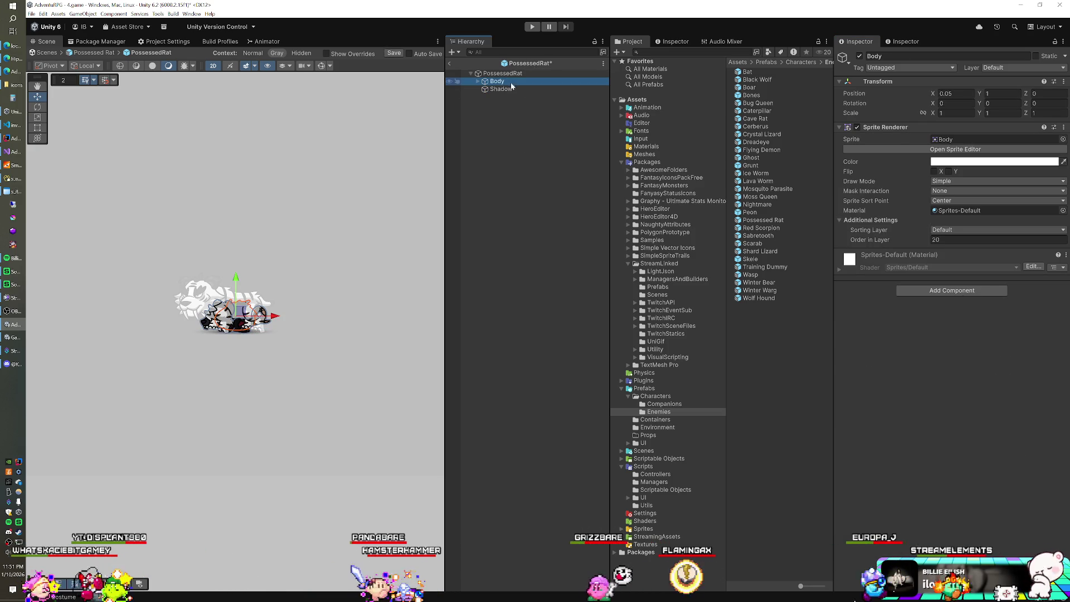
pyautogui.click(393, 53)
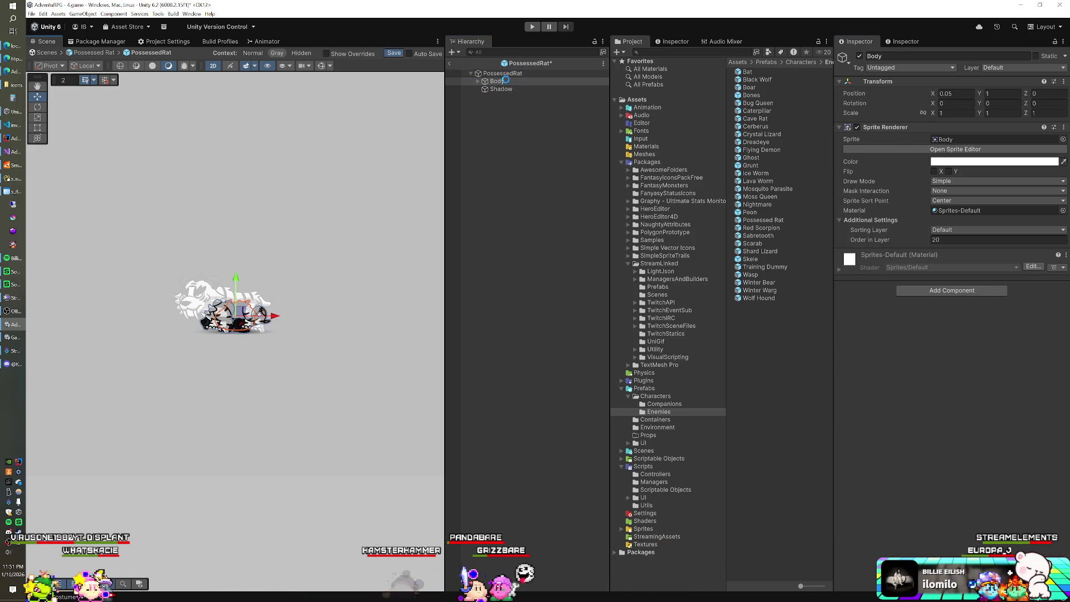
pyautogui.click(452, 64)
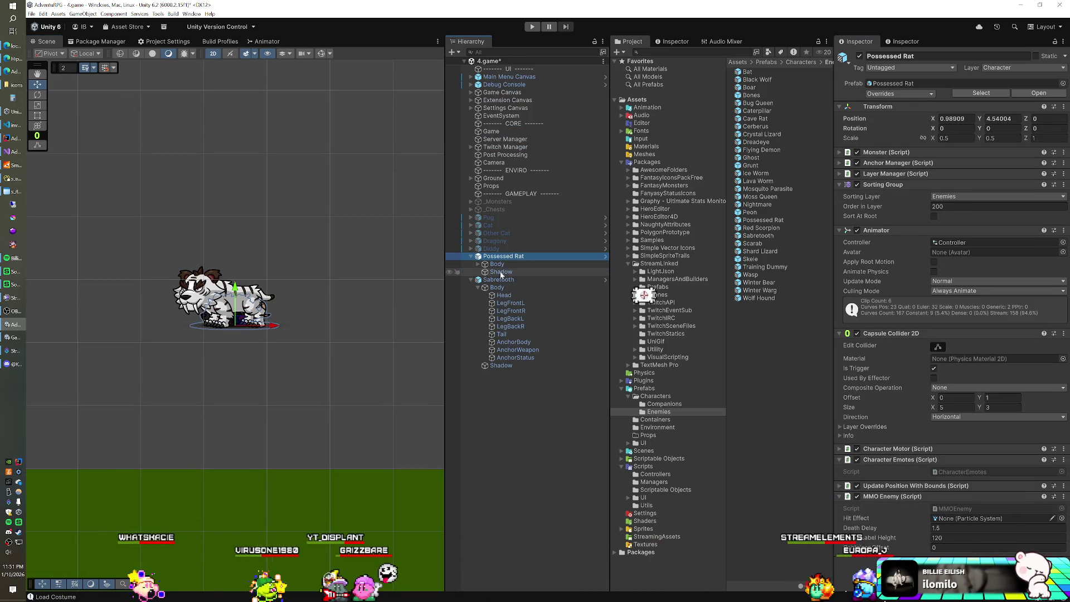
# Delete the Possessed Rat and Sabretooth from the scene, save it, and start the game
pyautogui.keyDown('ctrl'); pyautogui.click(501, 281); pyautogui.keyUp('ctrl')
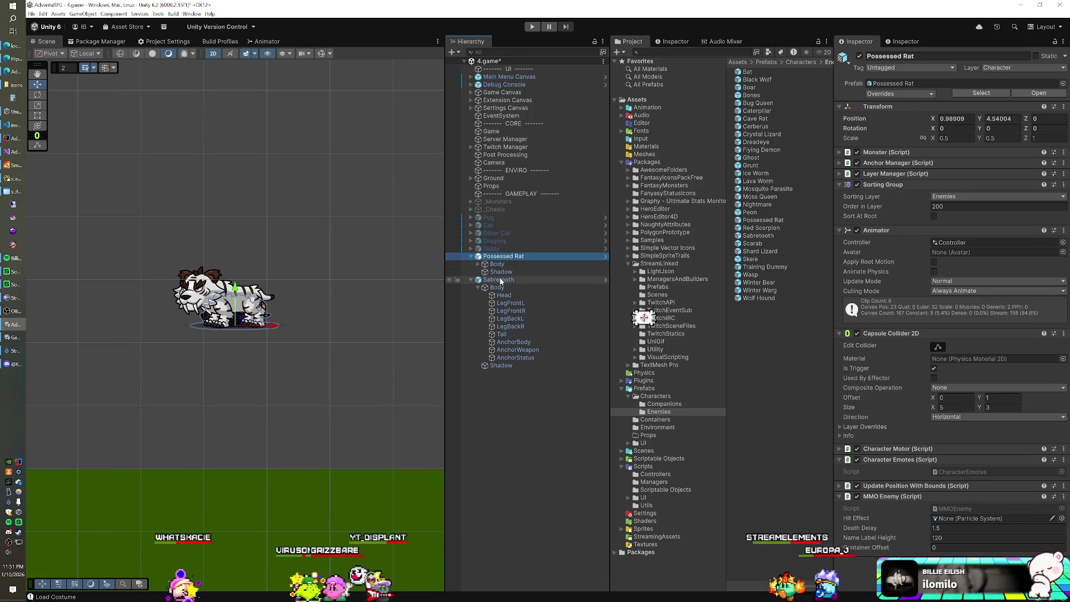
pyautogui.press('Delete')
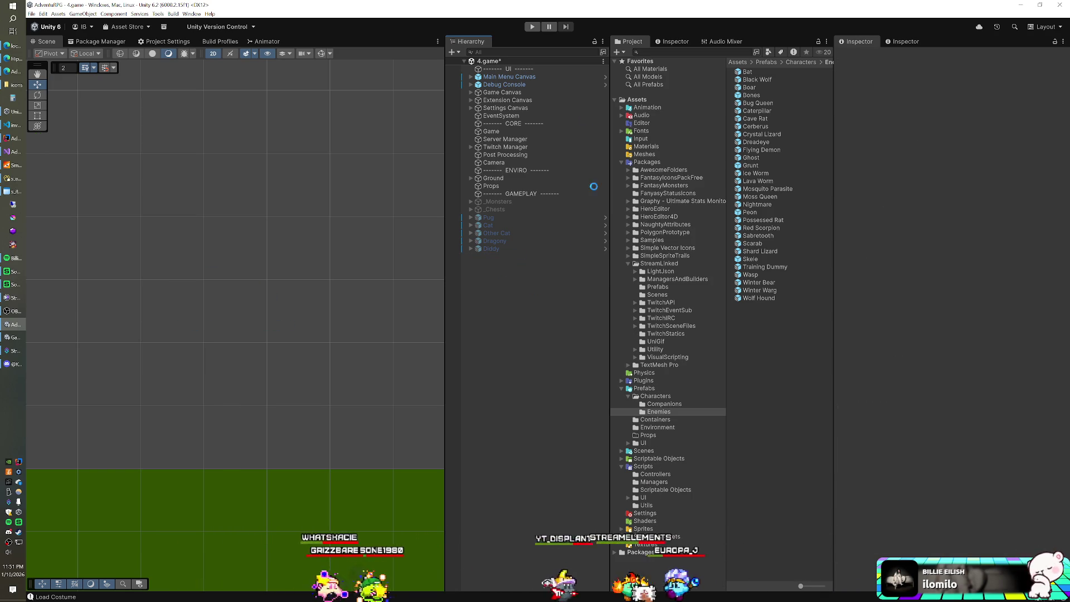
pyautogui.hotkey('ctrl', 's')
pyautogui.click(531, 26)
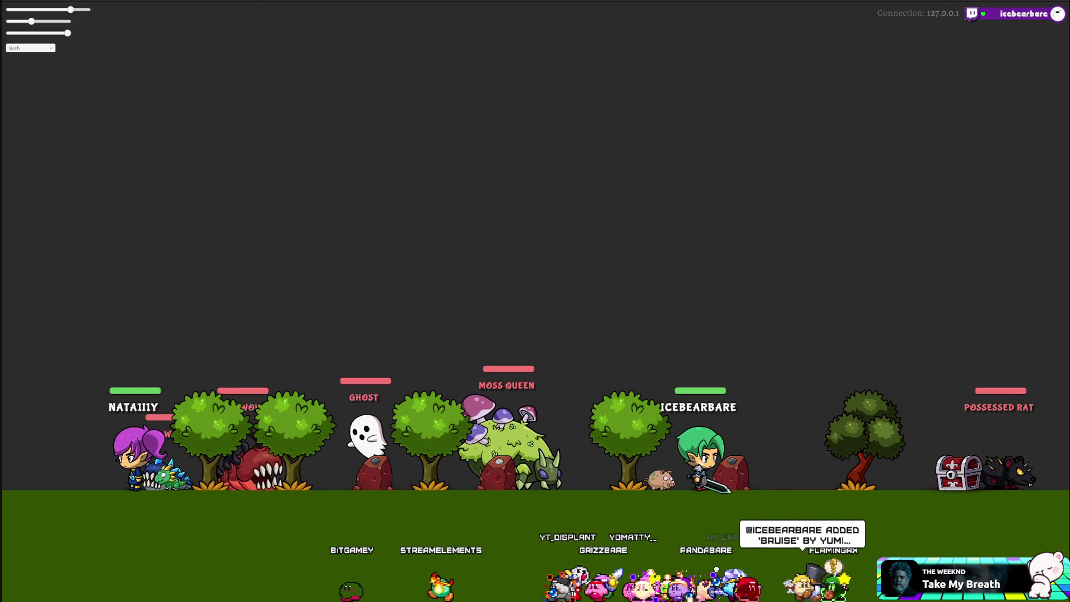
# Switch from the full-screen game to the Unity editor layout, leaving the game running
pyautogui.hotkey('alt', 'Tab')
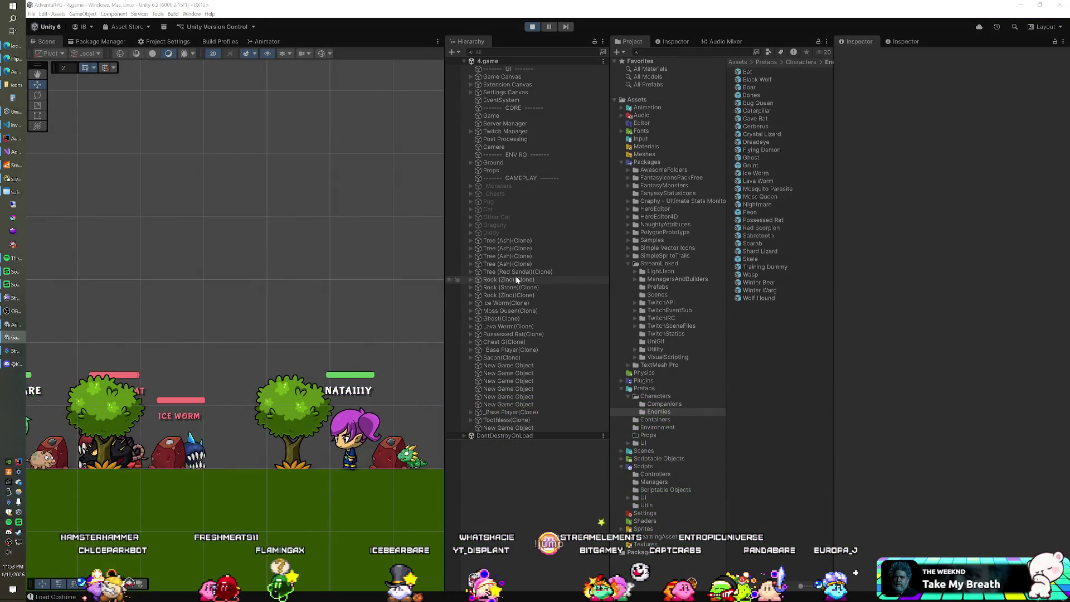
# Select the running Possessed Rat clone, then zoom the game camera in and back out
pyautogui.click(507, 334)
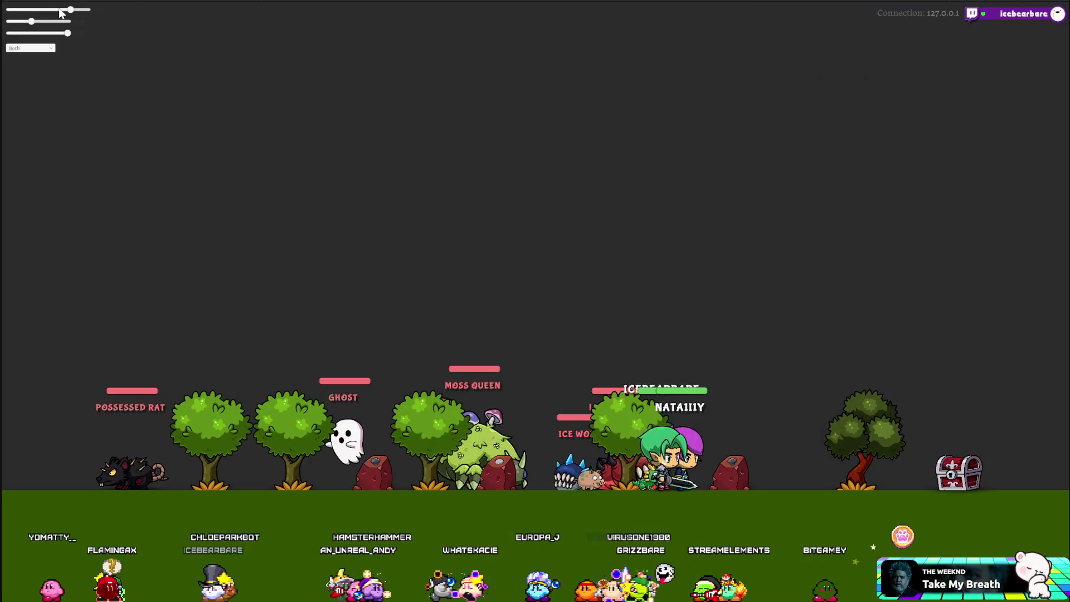
pyautogui.moveTo(71, 9); pyautogui.dragTo(87, 9)
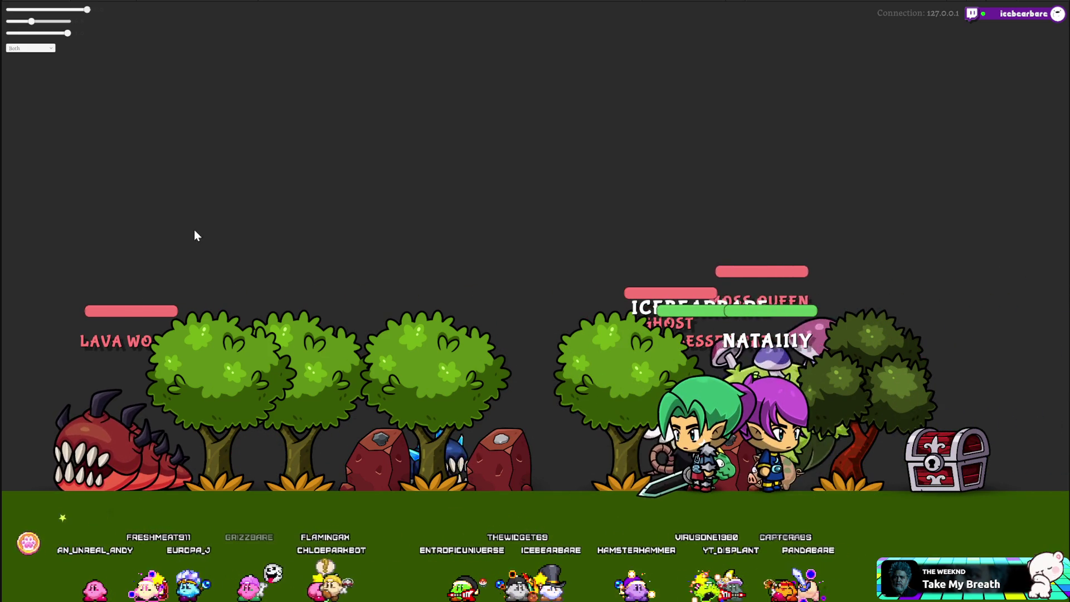
pyautogui.moveTo(78, 11); pyautogui.dragTo(49, 14)
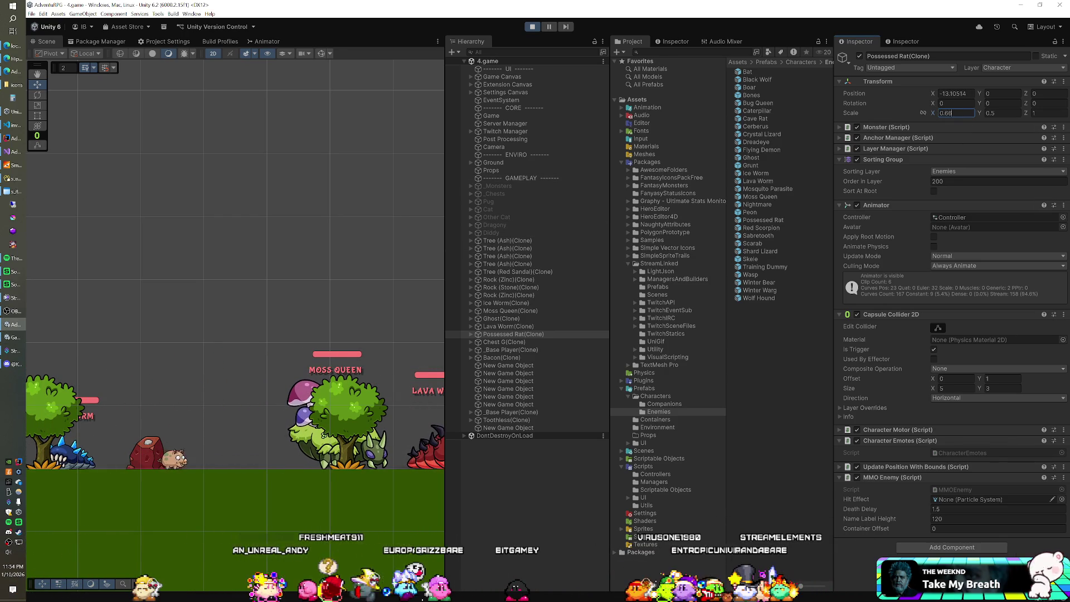
# Commit the rat's 0.66 scale, then scale the Lava Worm clone to 0.33, then 0.4
pyautogui.press('Tab')
pyautogui.write('0.66')
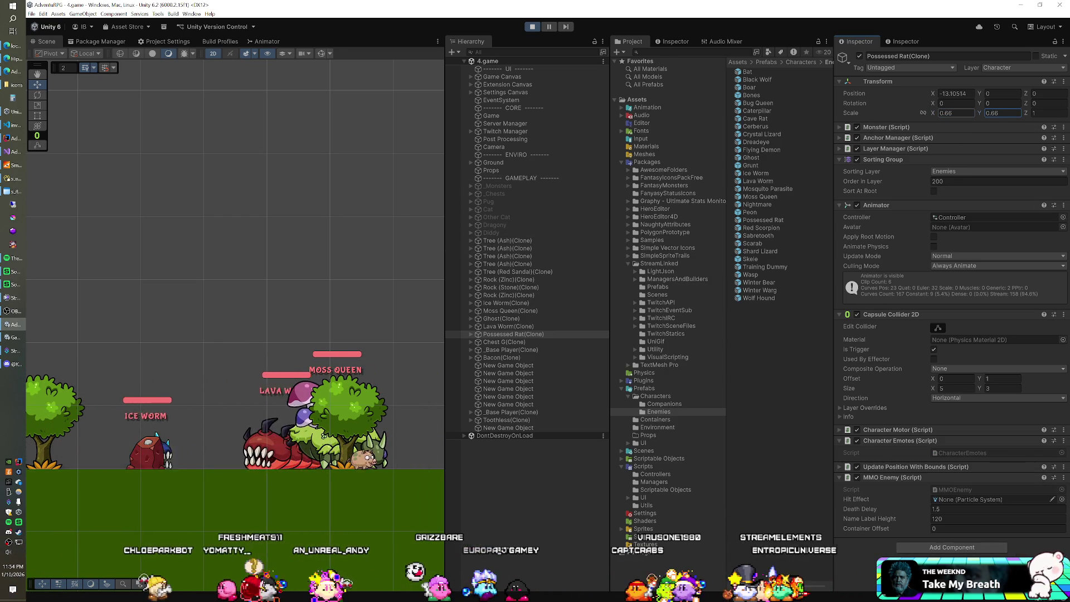
pyautogui.click(557, 327)
pyautogui.click(956, 112)
pyautogui.write('0')
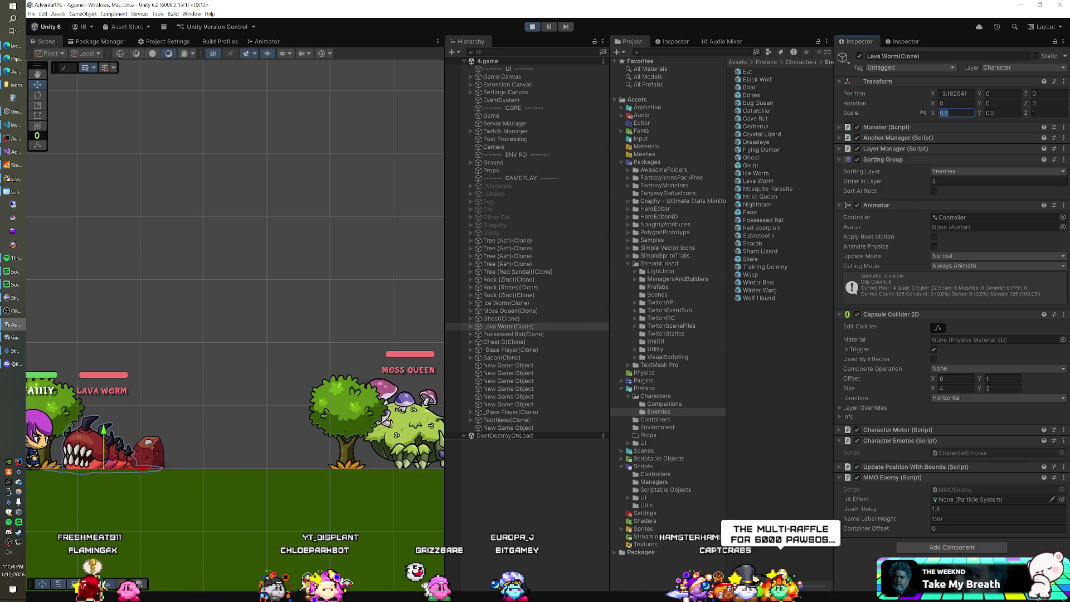
pyautogui.write('0.33')
pyautogui.click(956, 112)
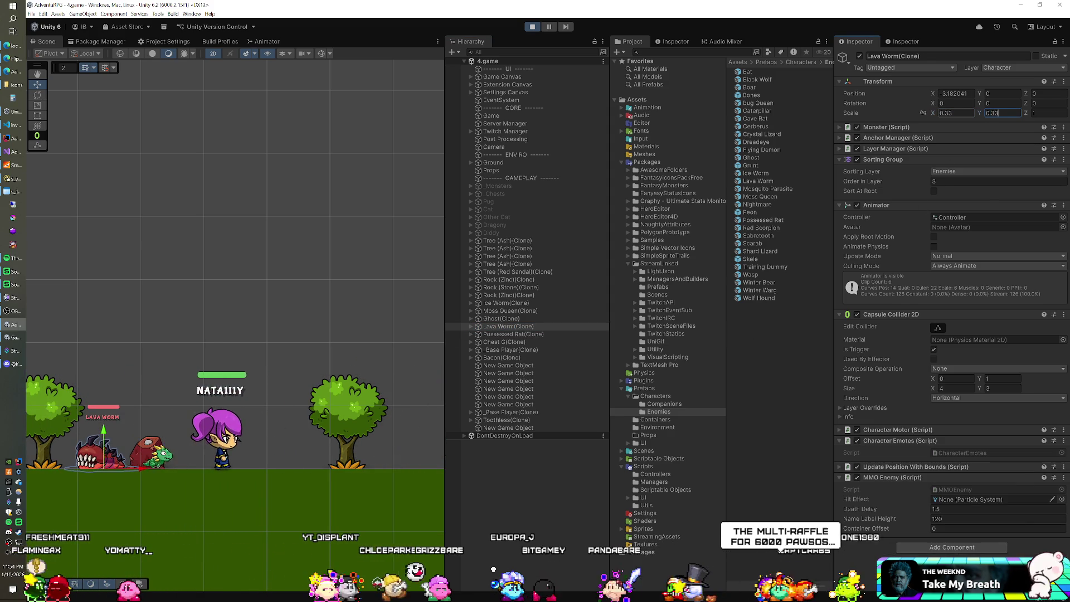
pyautogui.write('0.4')
pyautogui.press('Tab')
pyautogui.write('0.4')
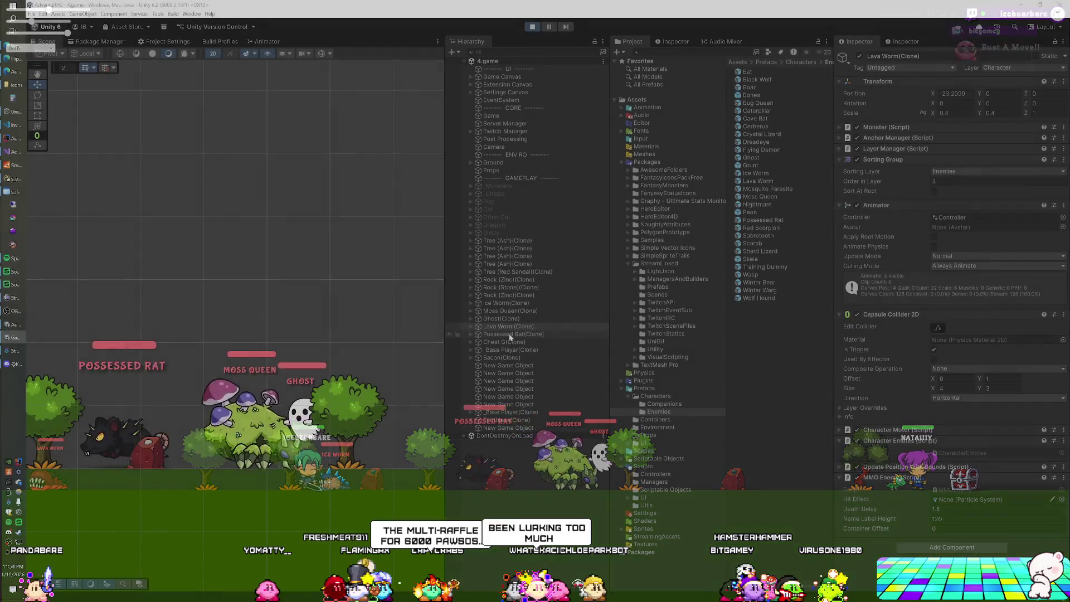
# Exit Play mode, select the Lava Worm prefab in Enemies, and restart the game
pyautogui.hotkey('ctrl', 'p')
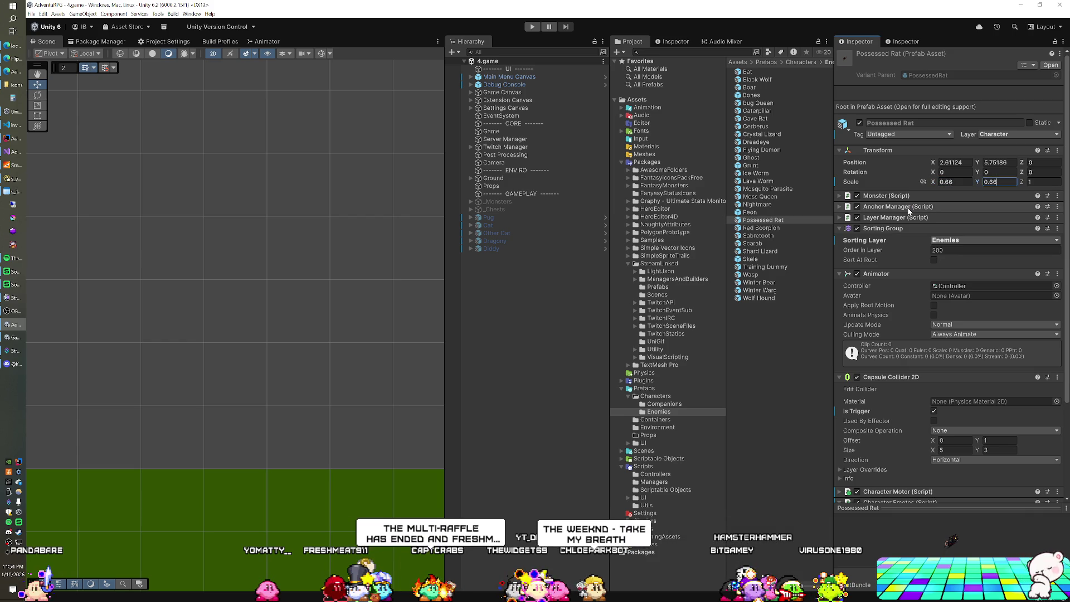
pyautogui.click(755, 181)
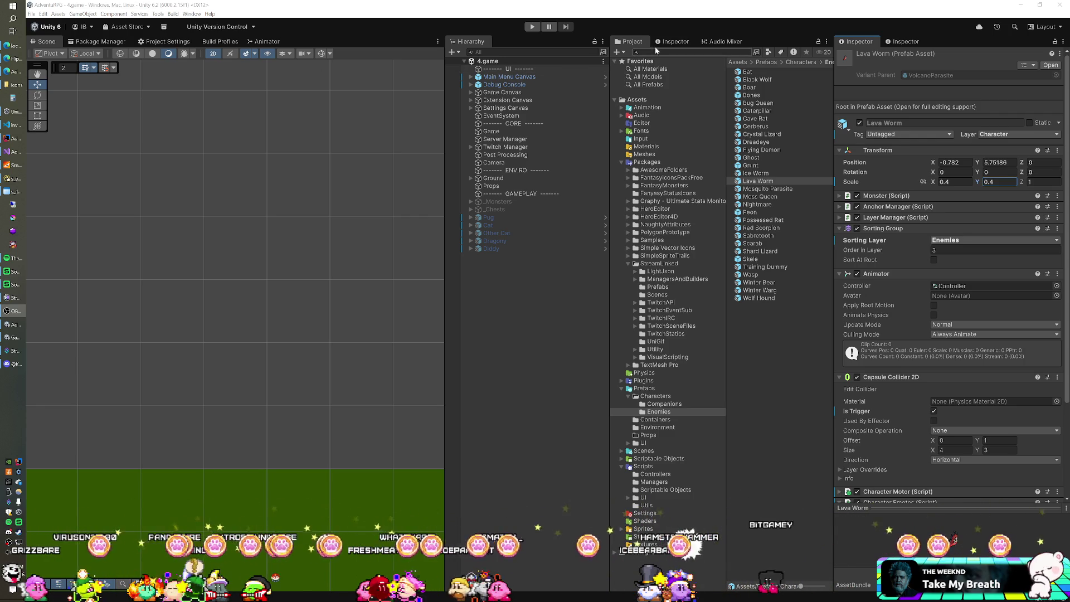
pyautogui.click(532, 26)
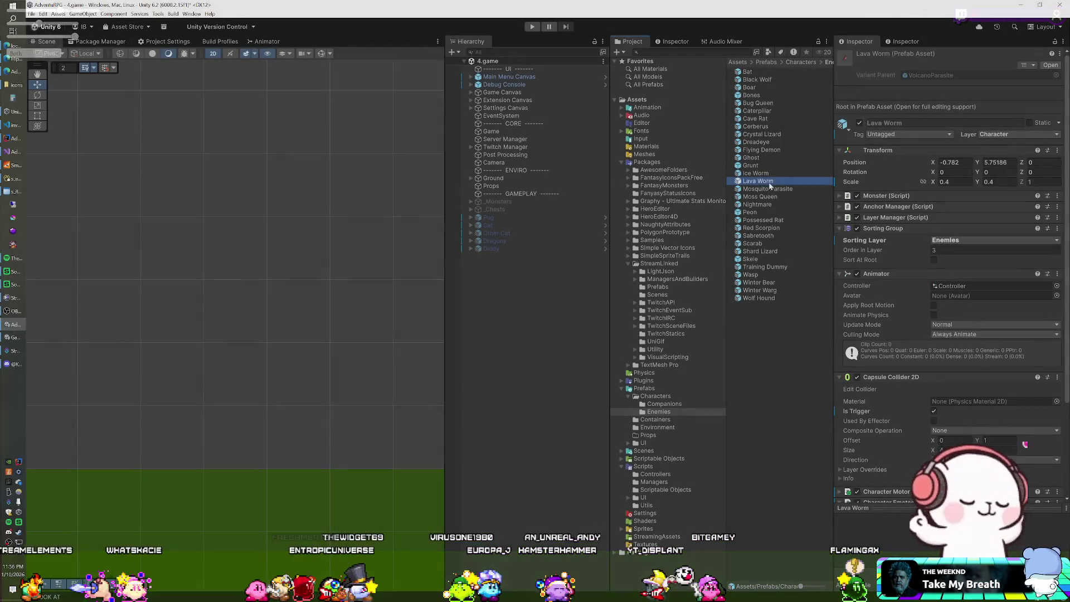
# Add a Lava Worm and a Possessed Rat to the scene and zero both X positions
pyautogui.moveTo(490, 305); pyautogui.dragTo(490, 306)
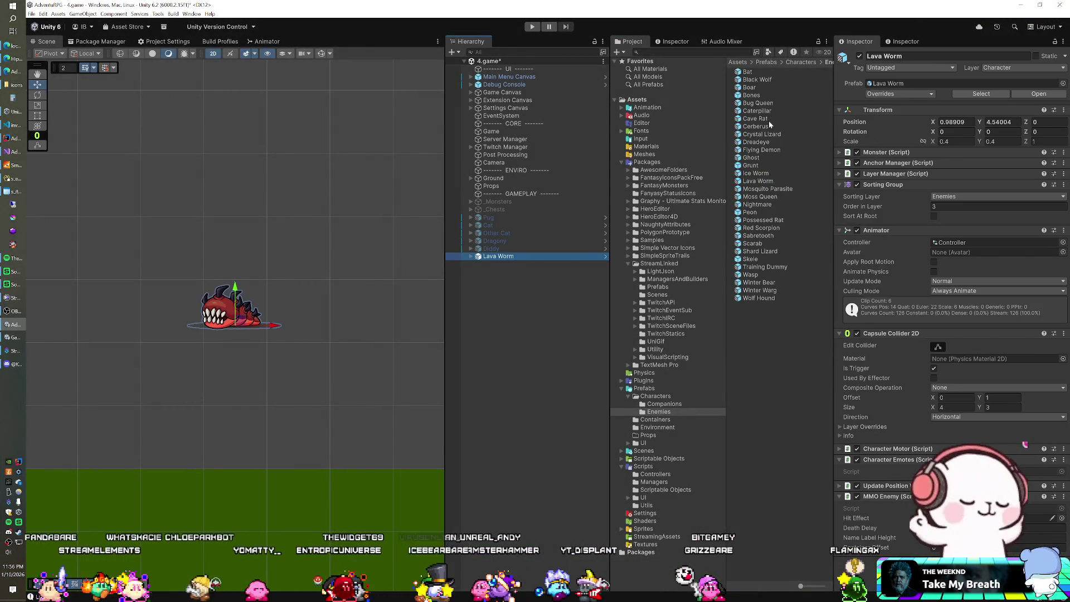
pyautogui.moveTo(762, 220)
pyautogui.mouseDown()
pyautogui.moveTo(501, 279)
pyautogui.moveTo(469, 306)
pyautogui.mouseUp()
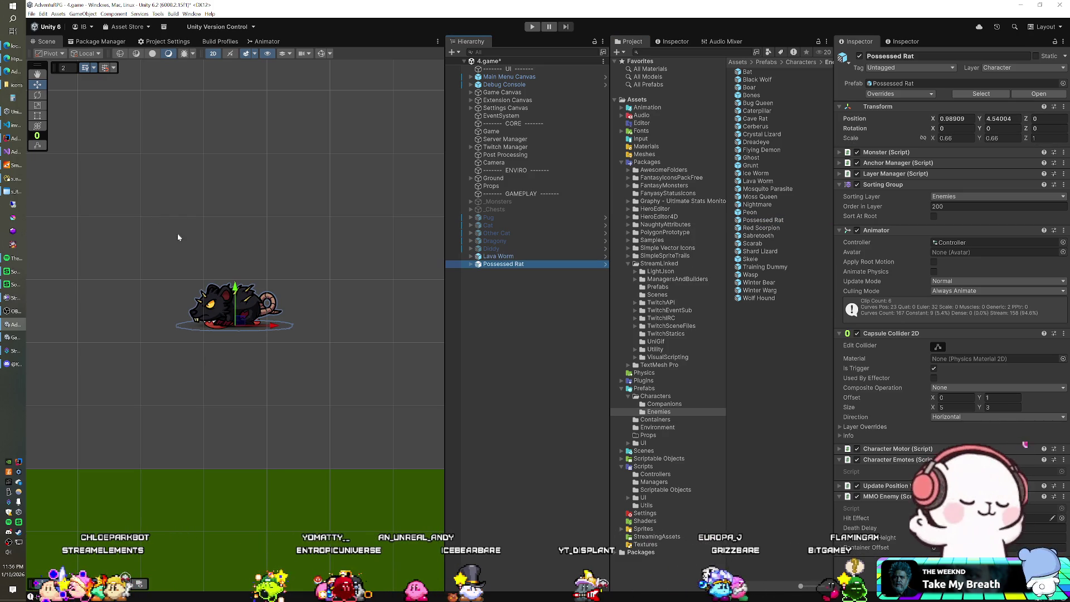
pyautogui.keyDown('ctrl'); pyautogui.click(504, 257); pyautogui.keyUp('ctrl')
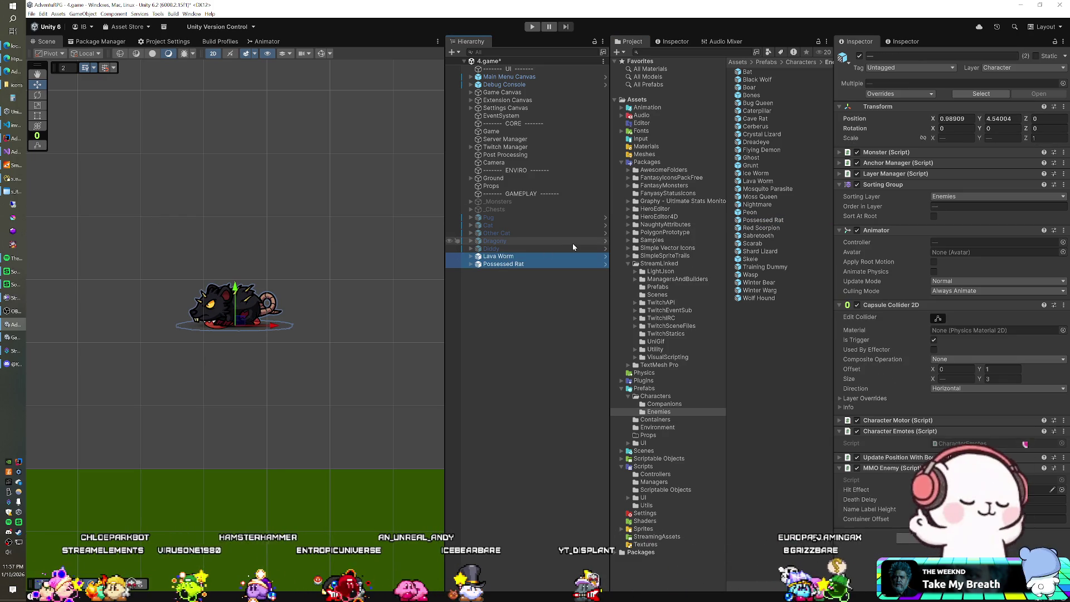
pyautogui.click(956, 118)
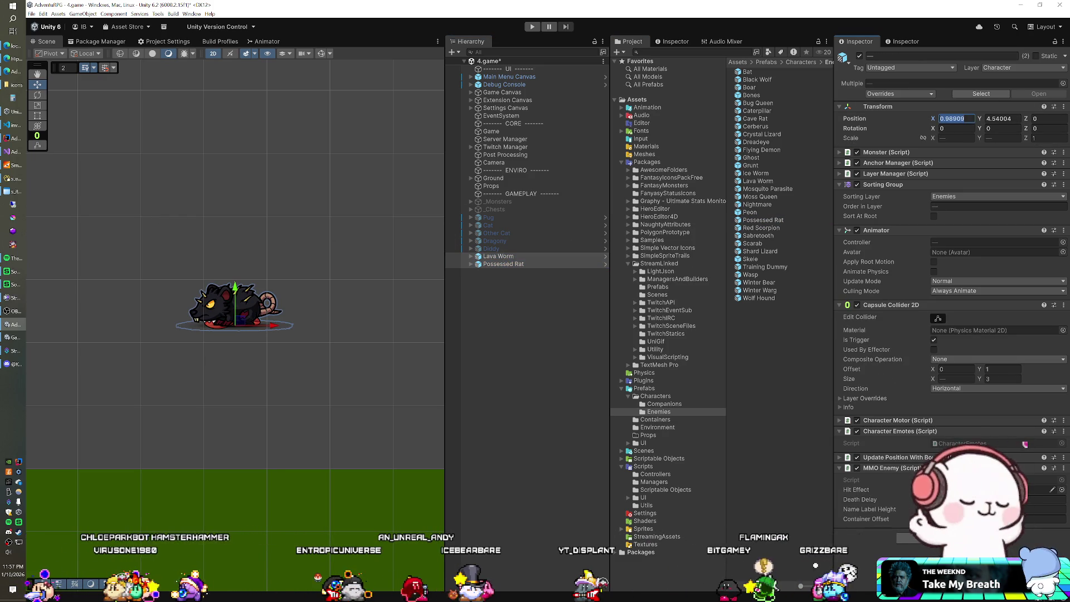
pyautogui.write('0')
pyautogui.press('Tab')
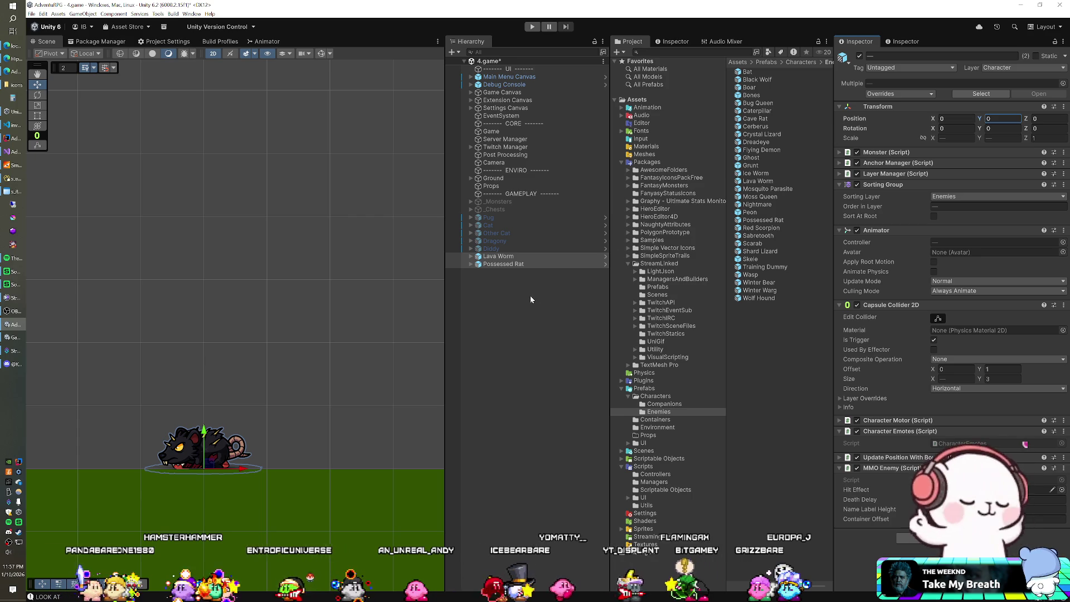
pyautogui.click(496, 264)
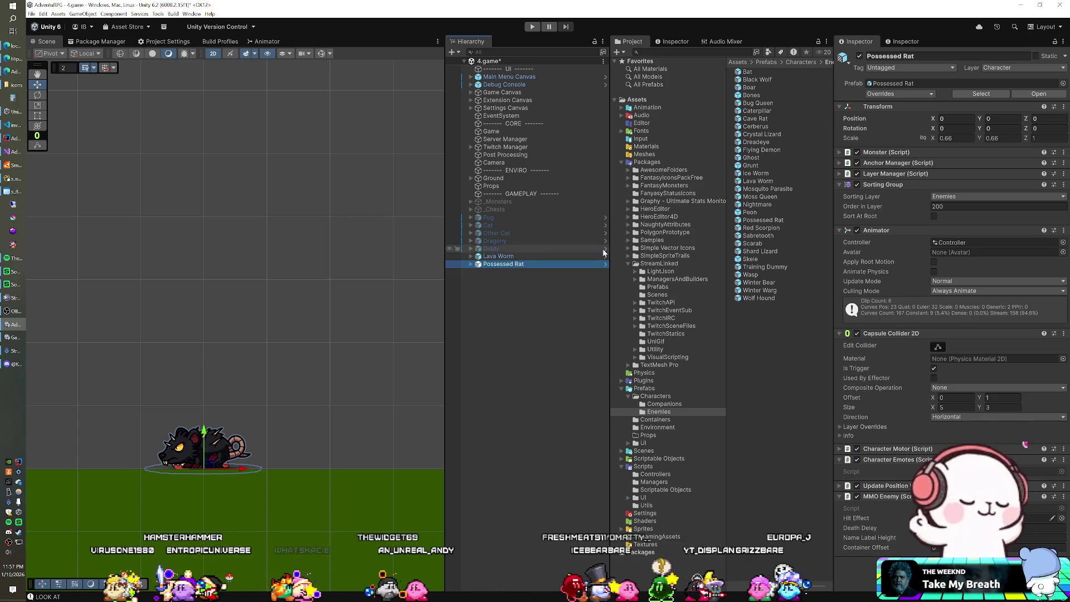
pyautogui.click(620, 162)
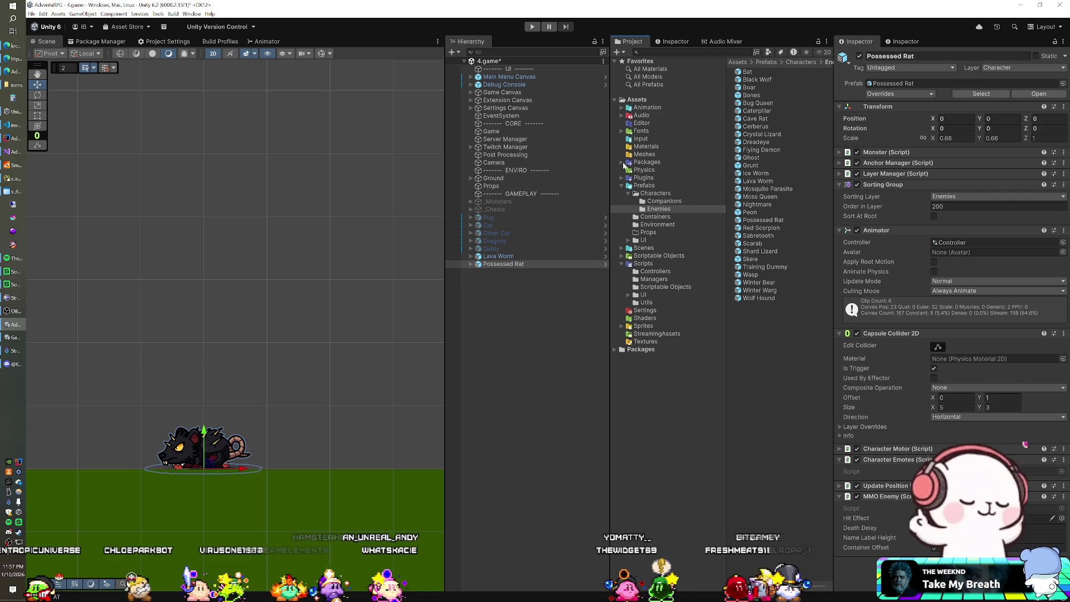
# Drag the _Base Player prefab from Prefabs > Characters into the Scene above the rat
pyautogui.click(621, 162)
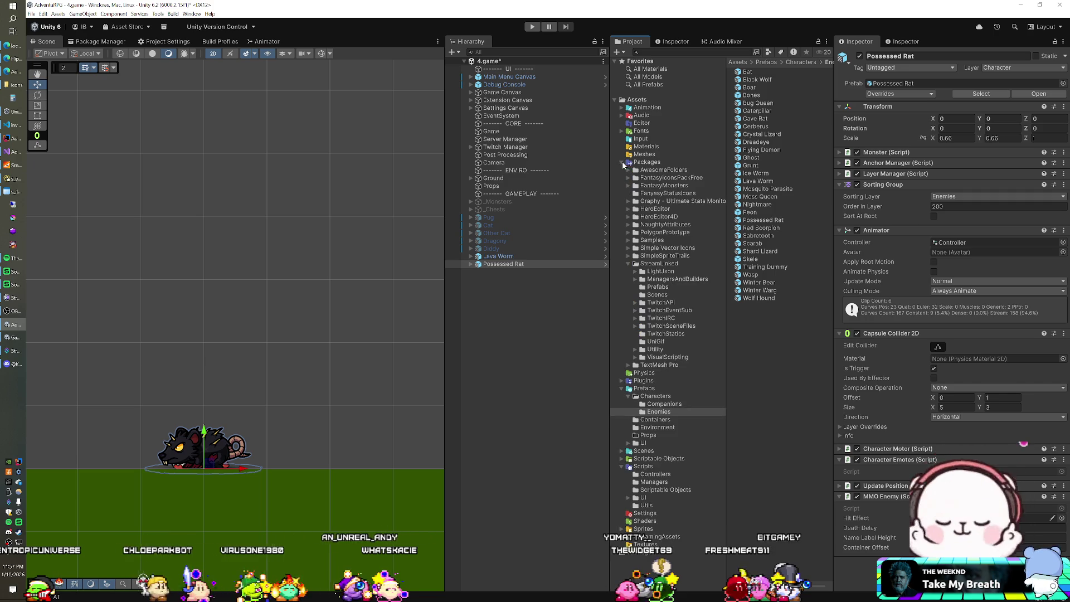
pyautogui.click(628, 264)
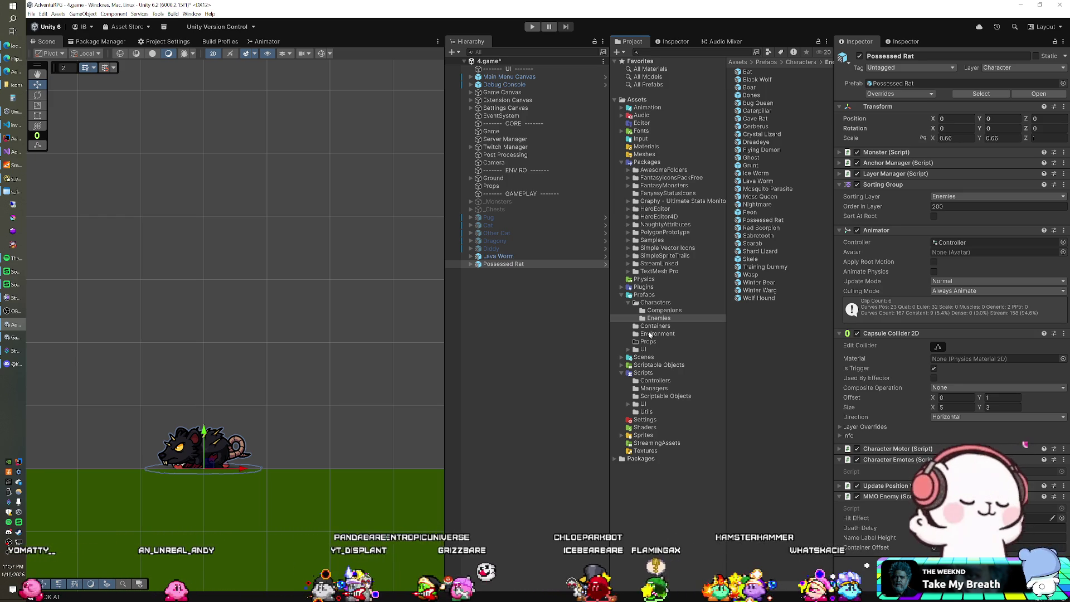
pyautogui.click(652, 305)
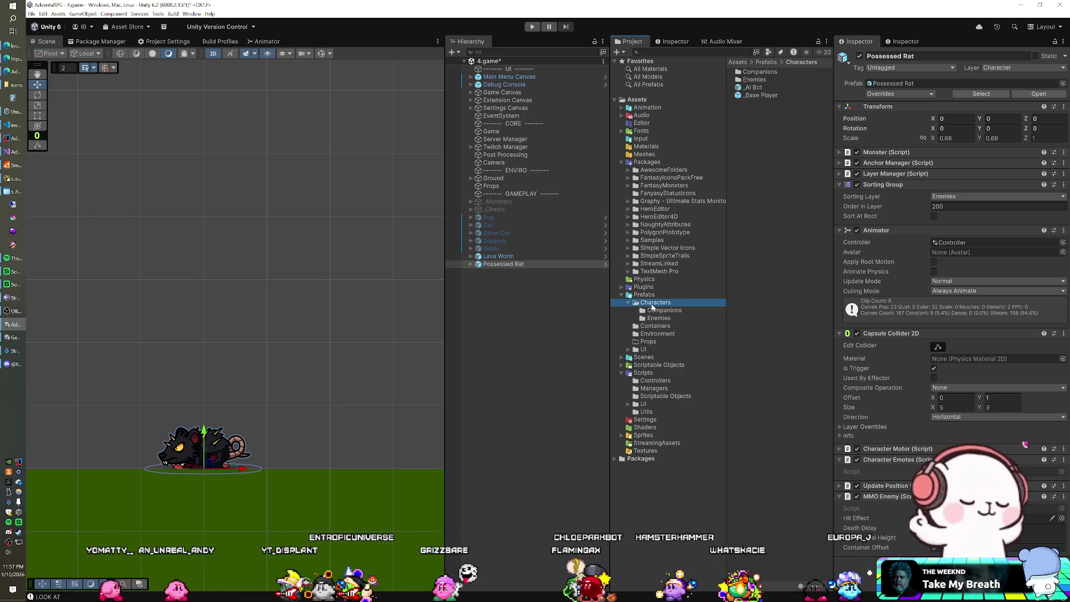
pyautogui.moveTo(754, 98)
pyautogui.mouseDown()
pyautogui.moveTo(580, 290)
pyautogui.moveTo(509, 330)
pyautogui.moveTo(235, 323)
pyautogui.mouseUp()
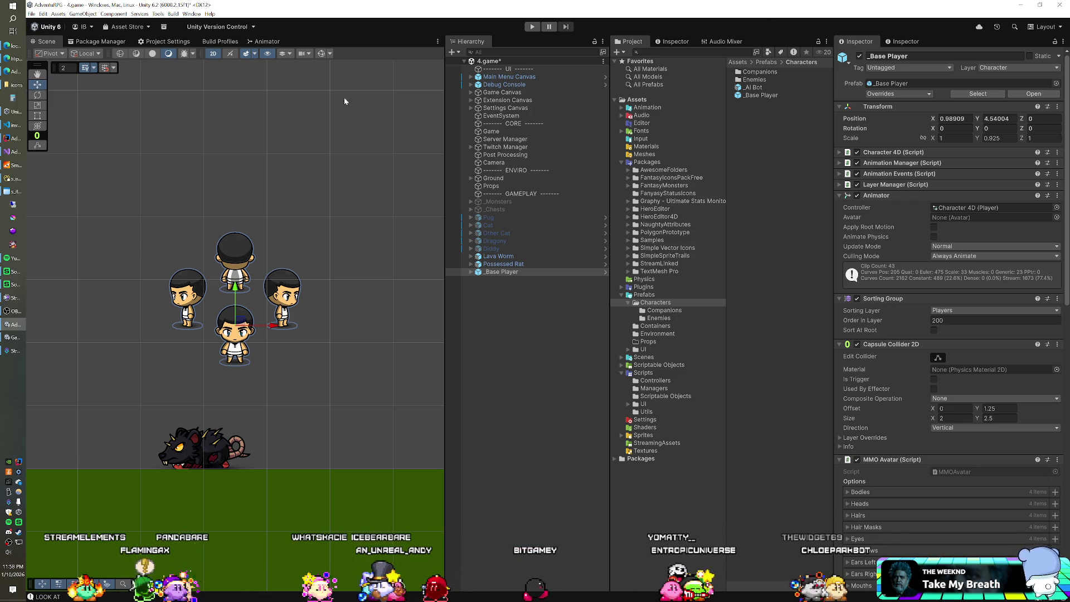
# Delete the placed _Base Player and drop a fresh instance into the Hierarchy
pyautogui.moveTo(496, 264); pyautogui.dragTo(493, 274)
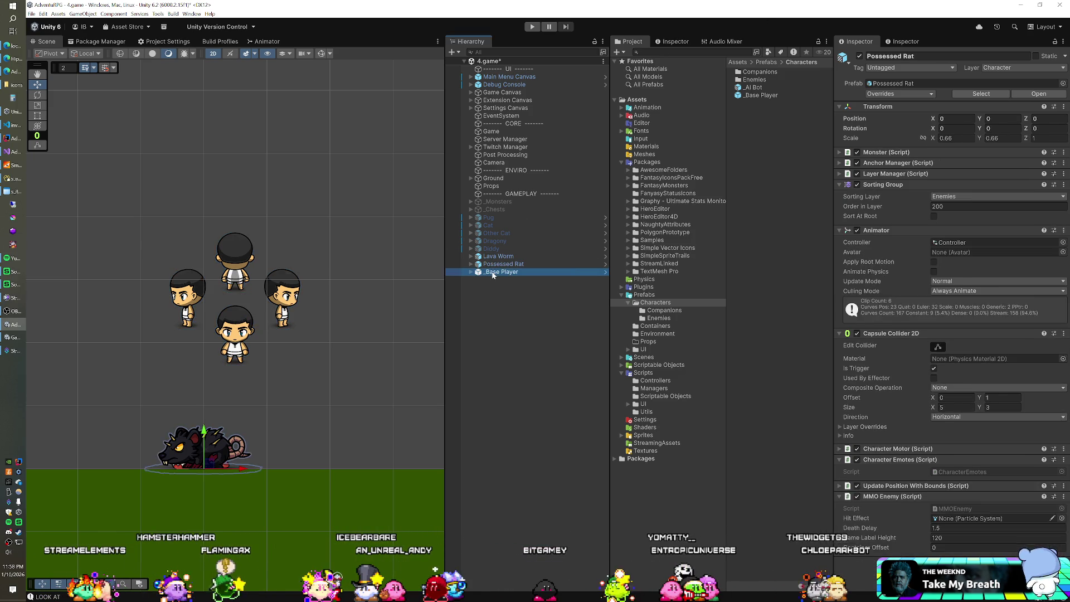
pyautogui.press('Delete')
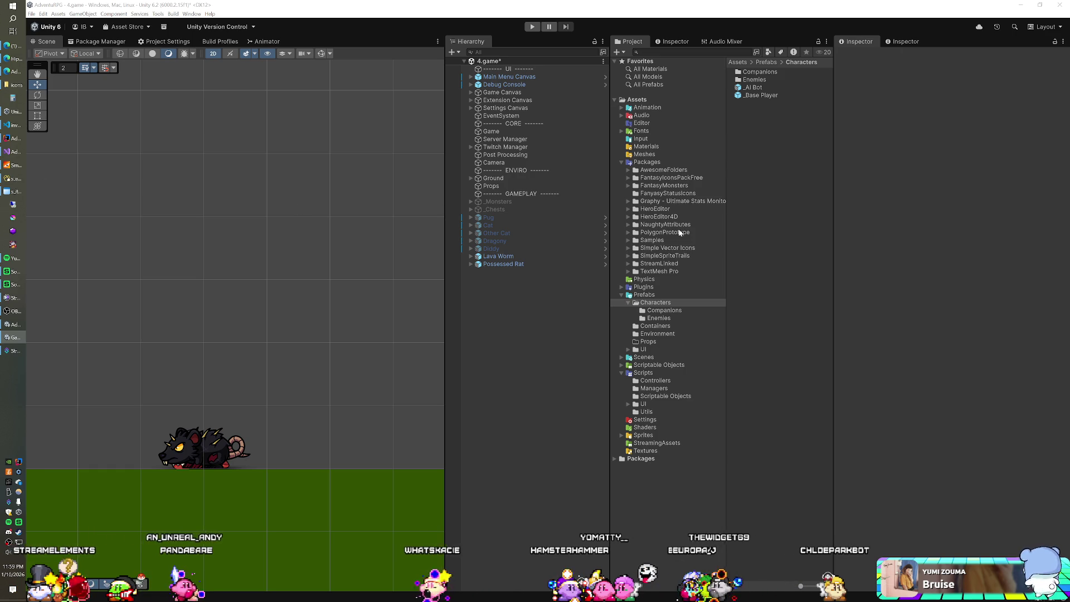
pyautogui.moveTo(762, 95); pyautogui.dragTo(525, 290)
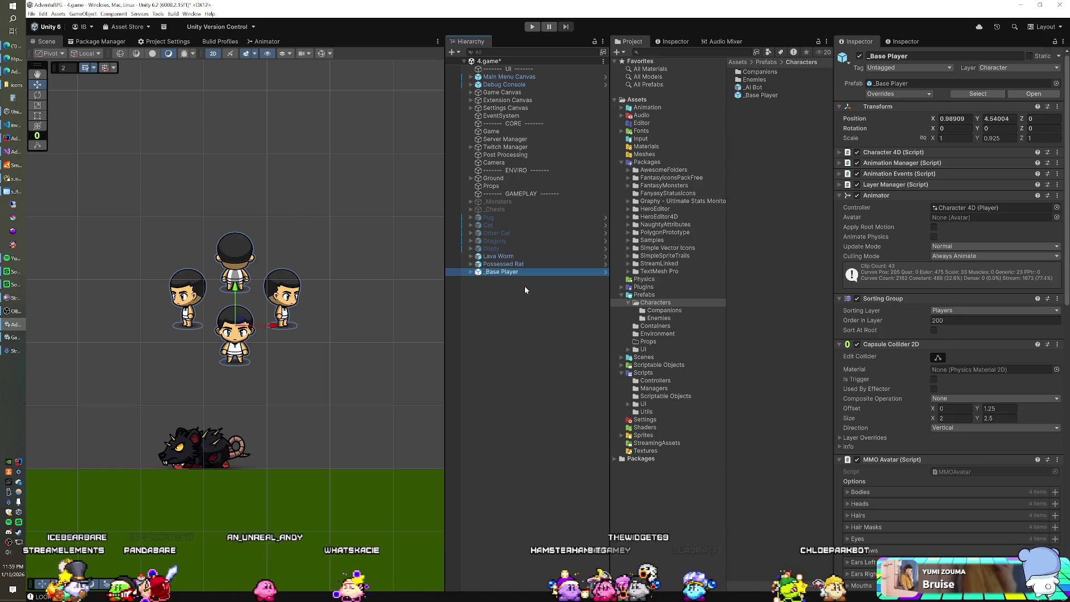
# Deactivate the player's Front, Back, Left and Shadow children and set Right X to 0
pyautogui.click(471, 271)
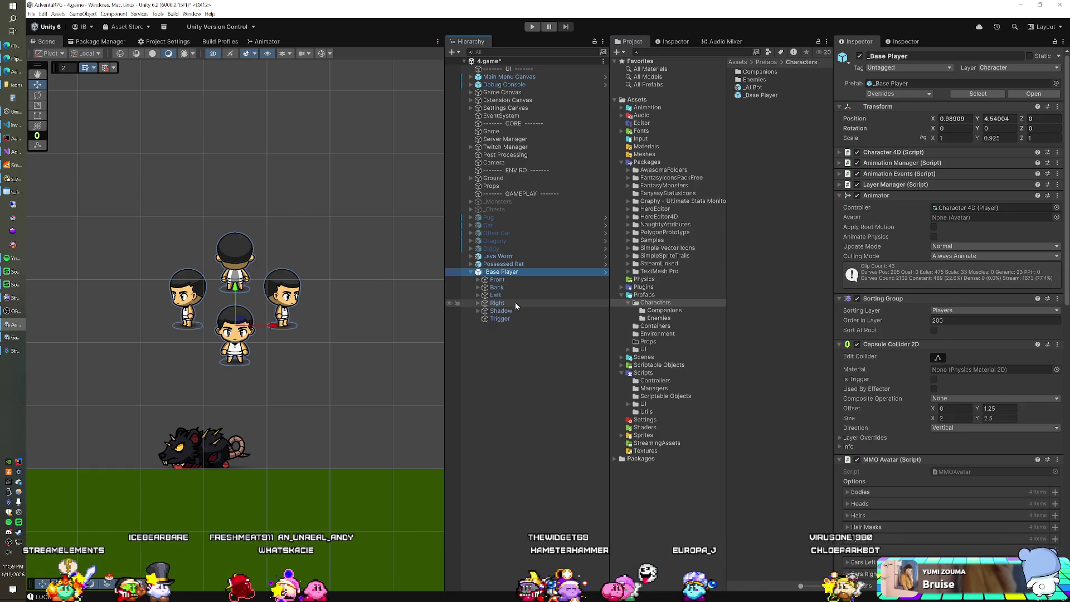
pyautogui.click(505, 281)
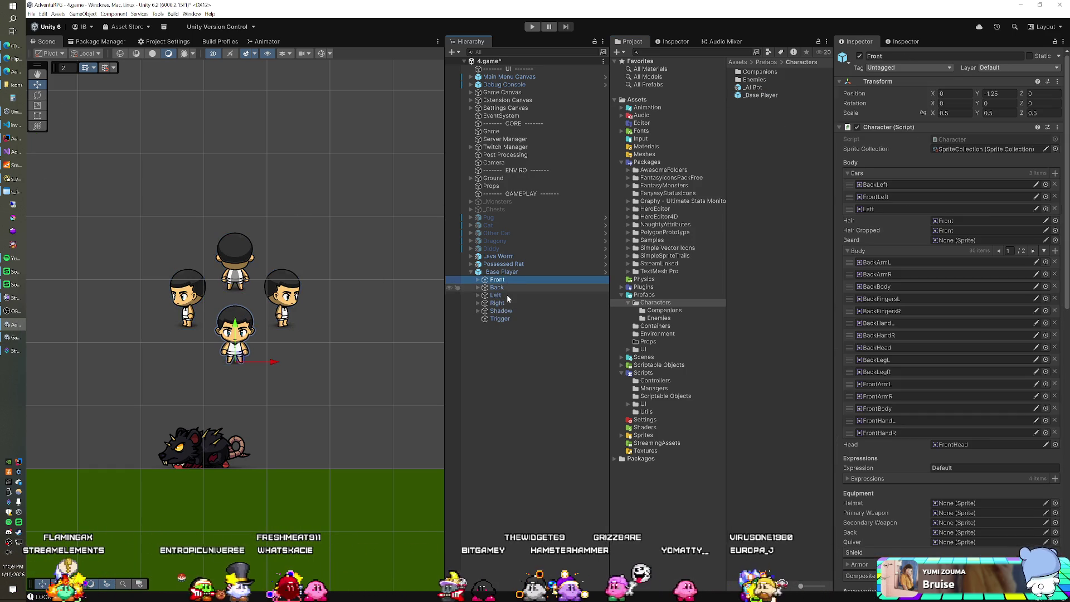
pyautogui.keyDown('shift'); pyautogui.click(506, 295); pyautogui.keyUp('shift')
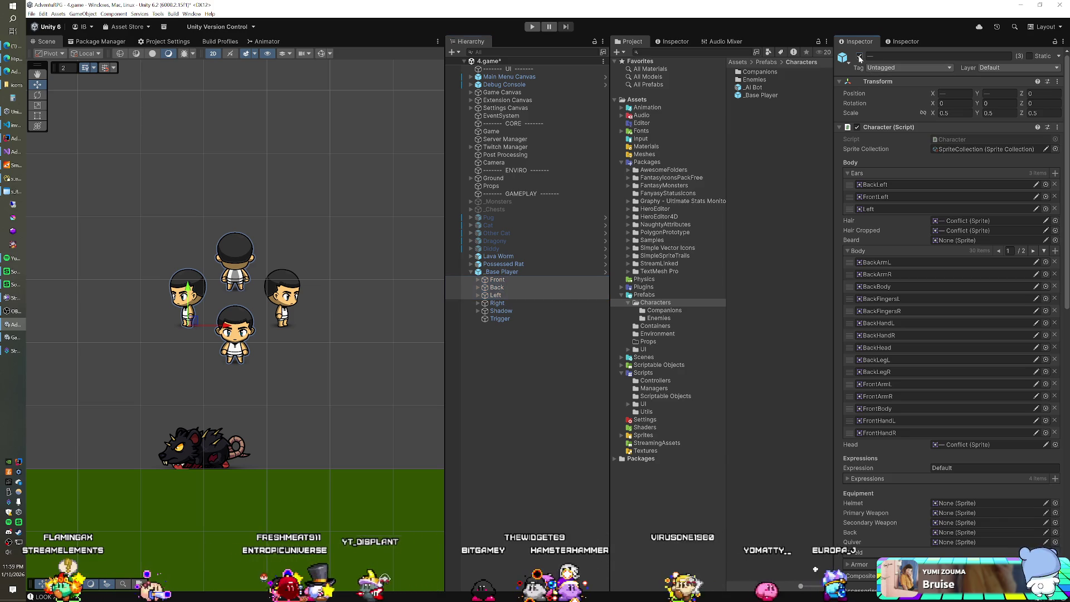
pyautogui.click(860, 56)
pyautogui.click(516, 303)
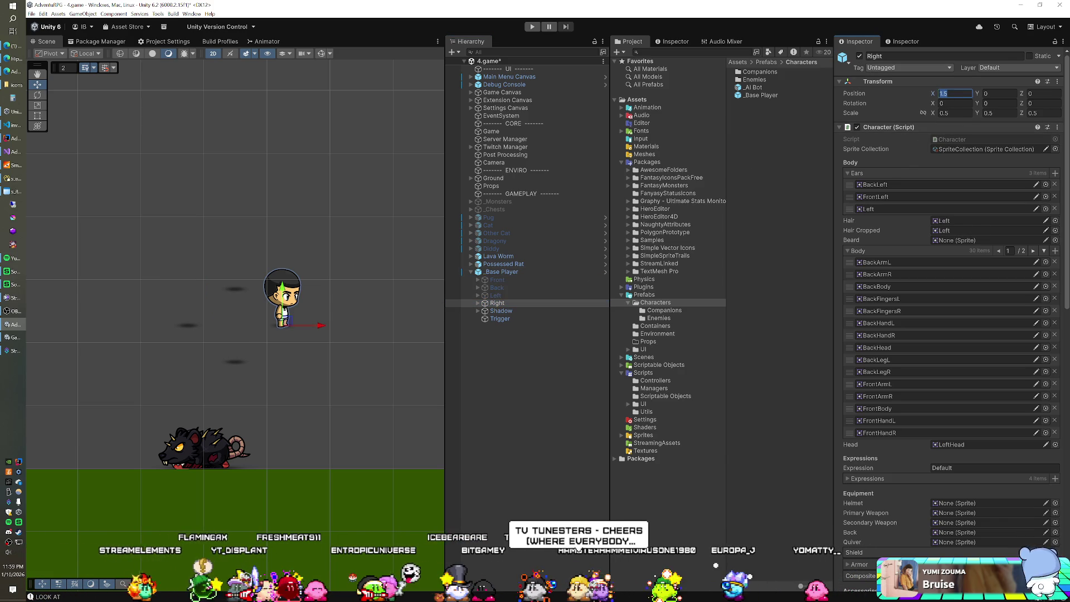
pyautogui.write('0')
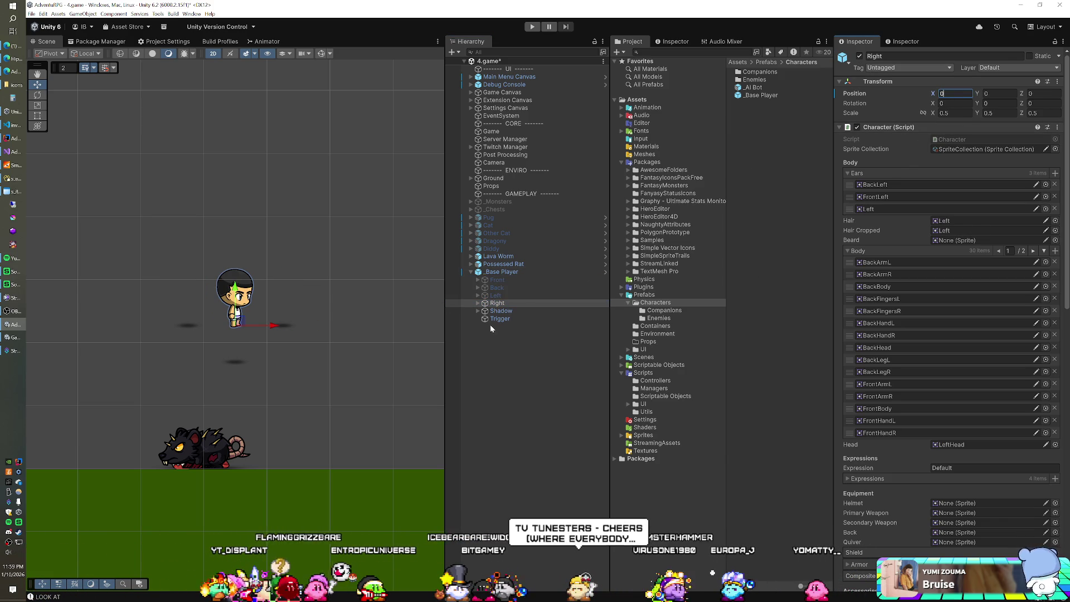
pyautogui.click(499, 310)
pyautogui.click(859, 56)
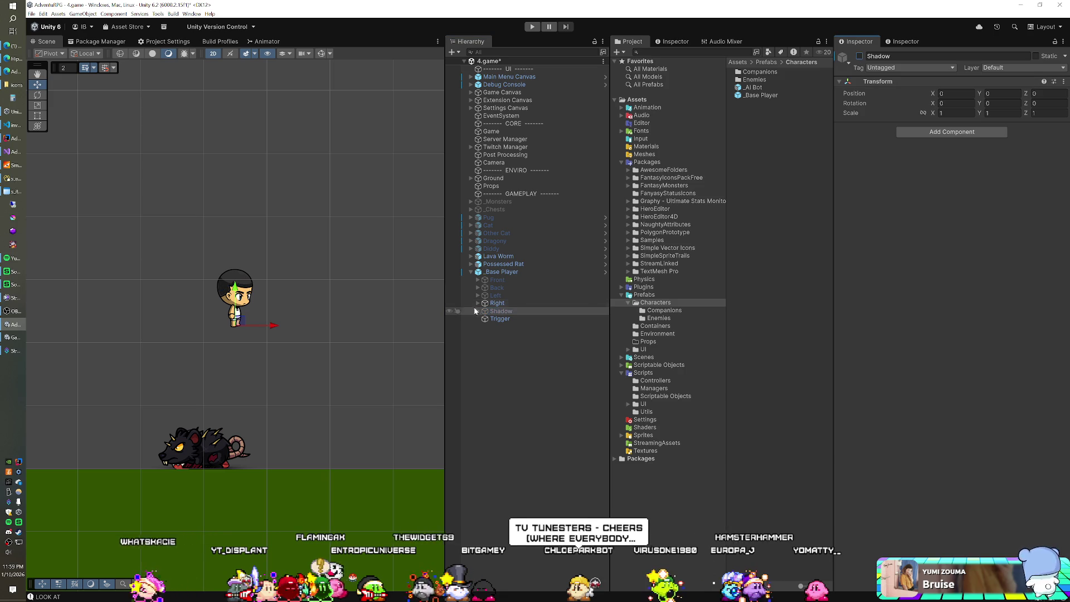
# Zero the player's position, then move it to -2.12, 0 beside the Possessed Rat
pyautogui.click(502, 272)
pyautogui.click(954, 118)
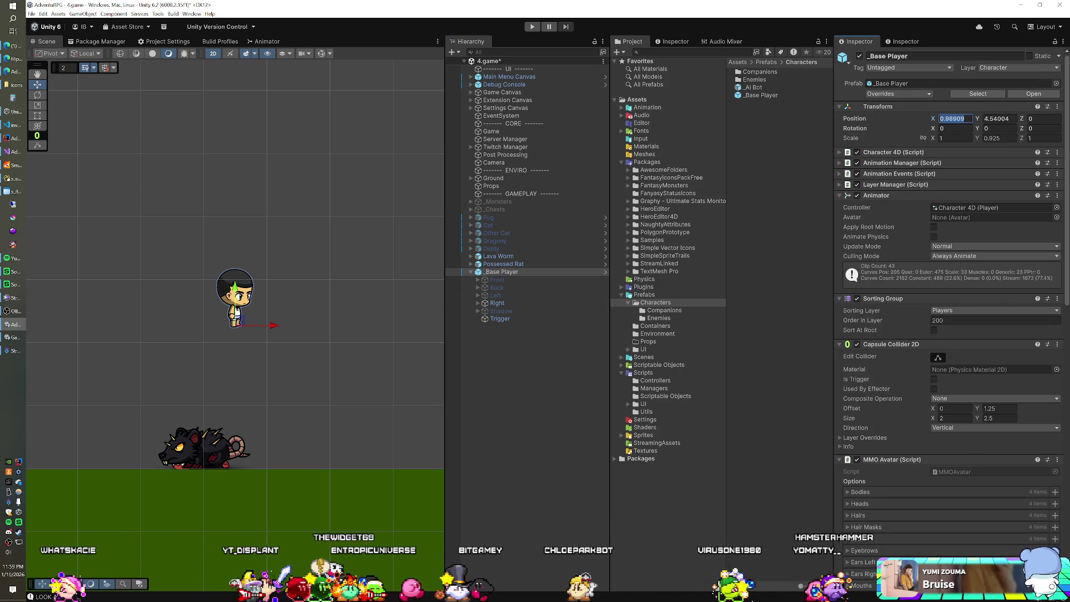
pyautogui.write('0')
pyautogui.press('Tab')
pyautogui.write('0')
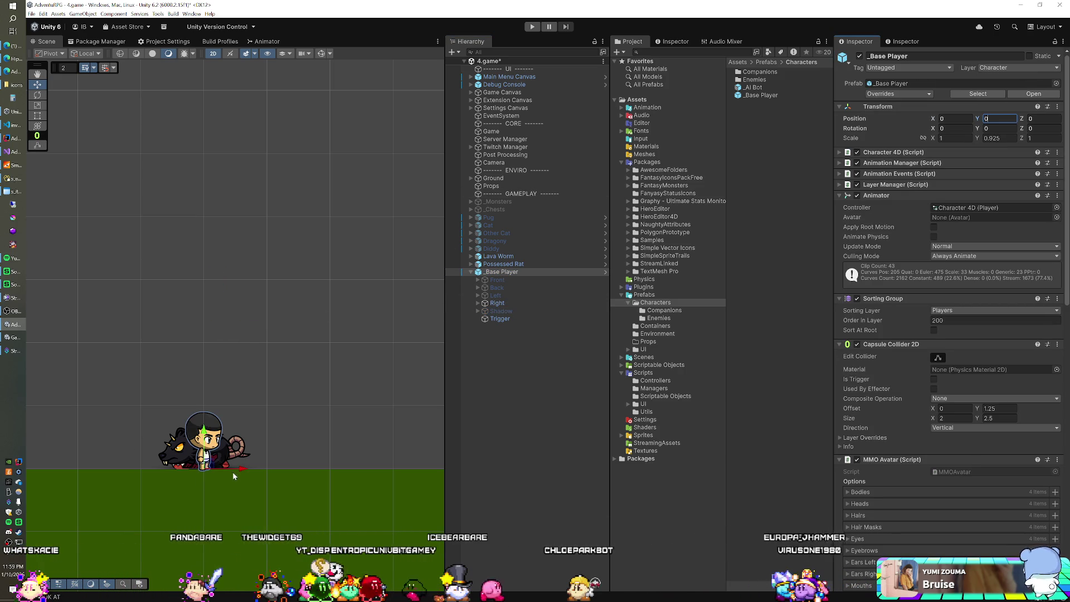
pyautogui.moveTo(244, 469); pyautogui.dragTo(182, 468)
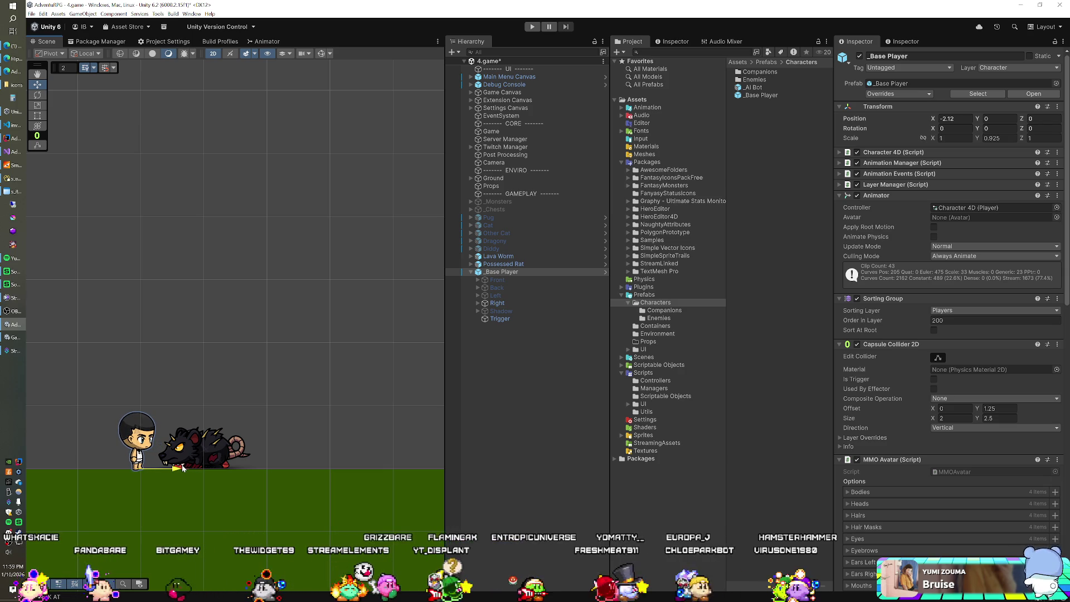
# Set the Possessed Rat offset to -2.1, then hide the rat in Unity and select Lava Worm
pyautogui.click(15, 179)
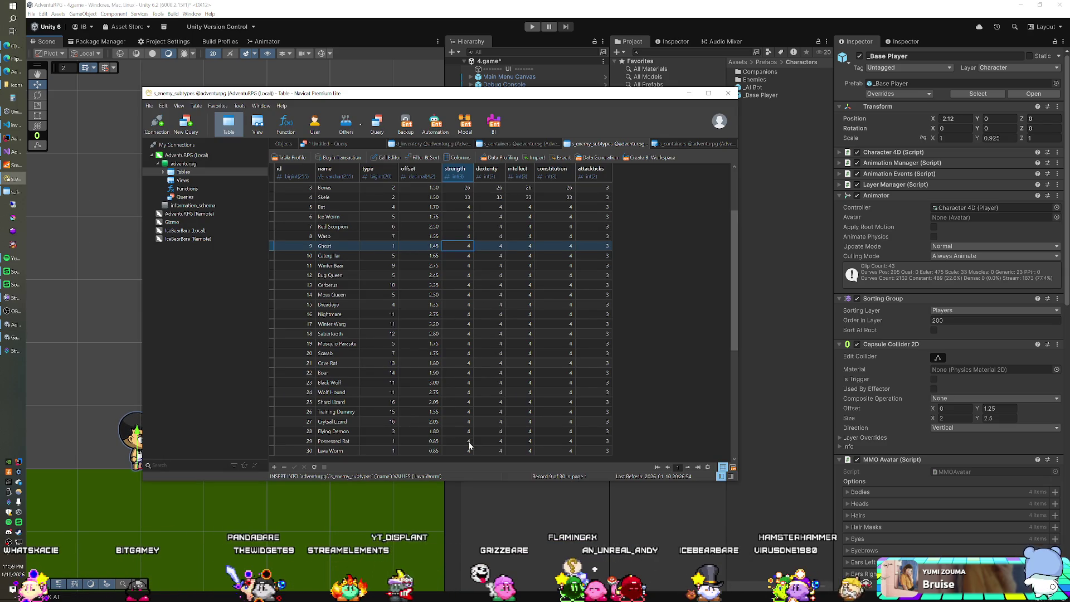
pyautogui.doubleClick(422, 440)
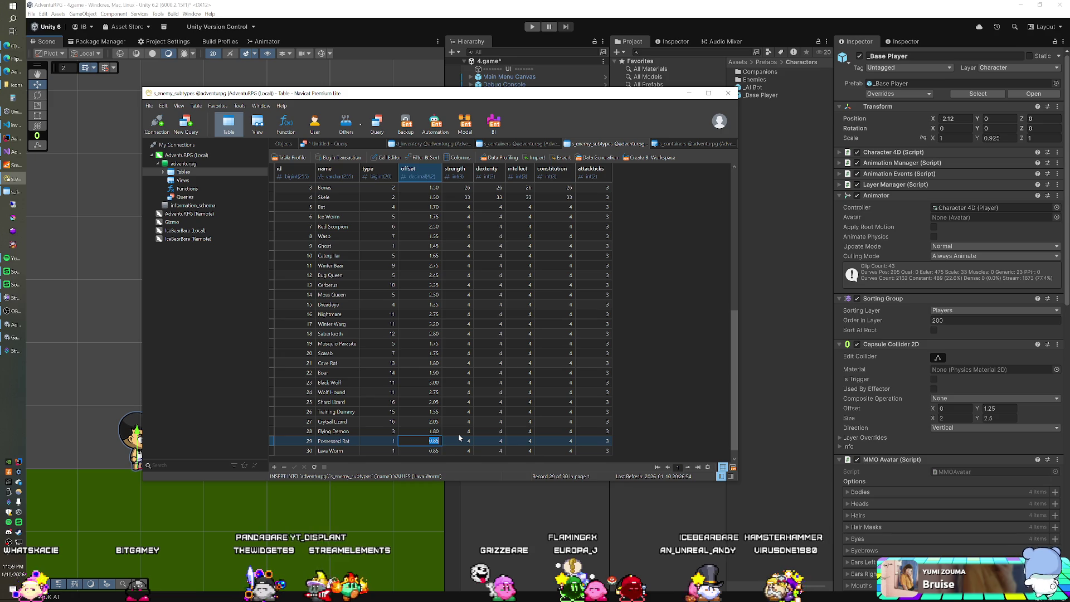
pyautogui.write('-2.4-2.1')
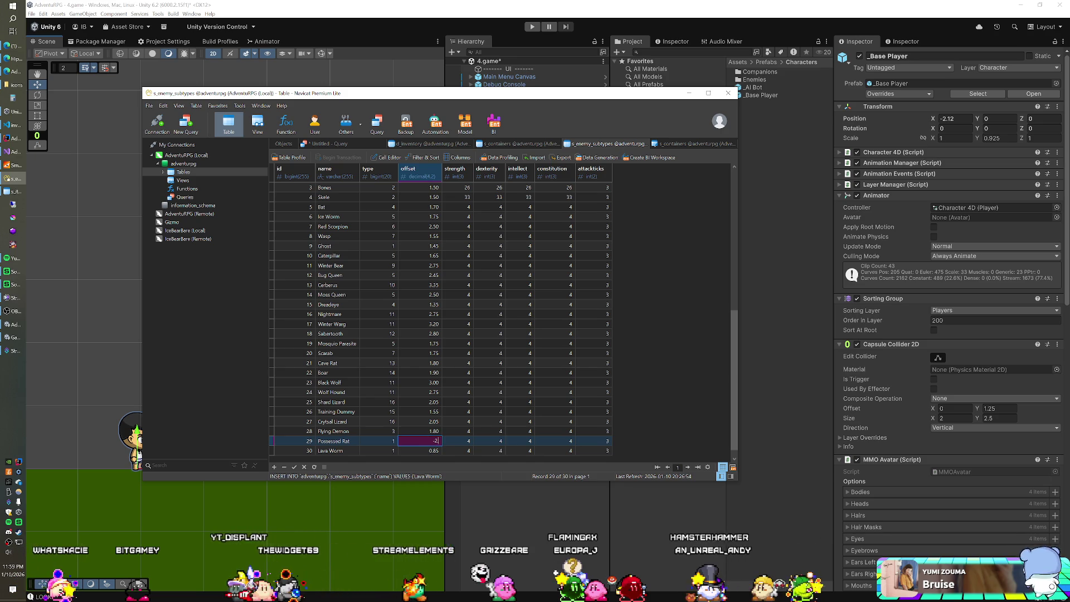
pyautogui.click(483, 21)
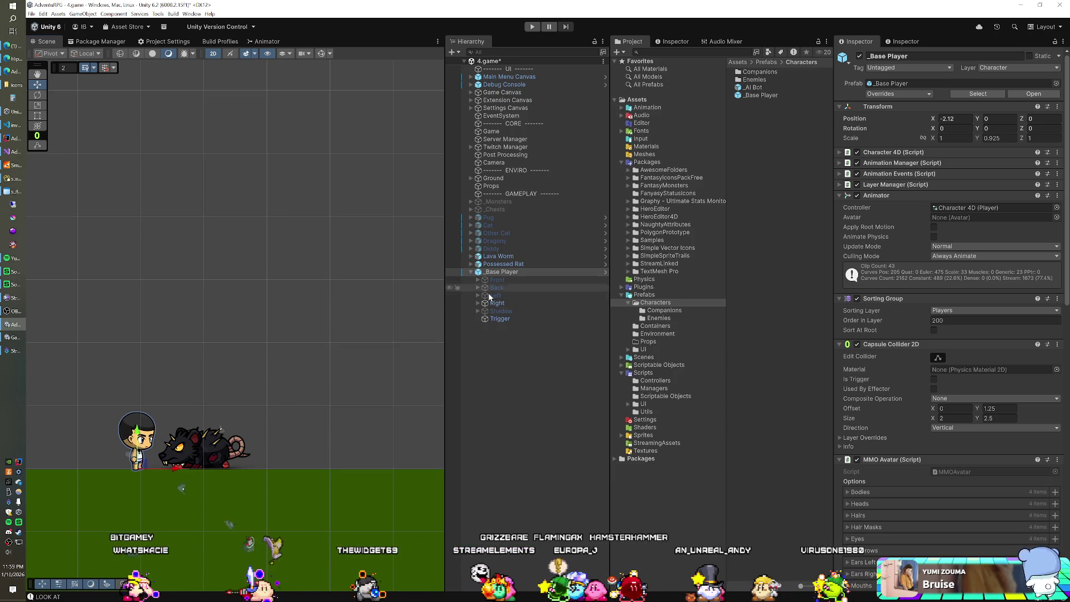
pyautogui.click(504, 264)
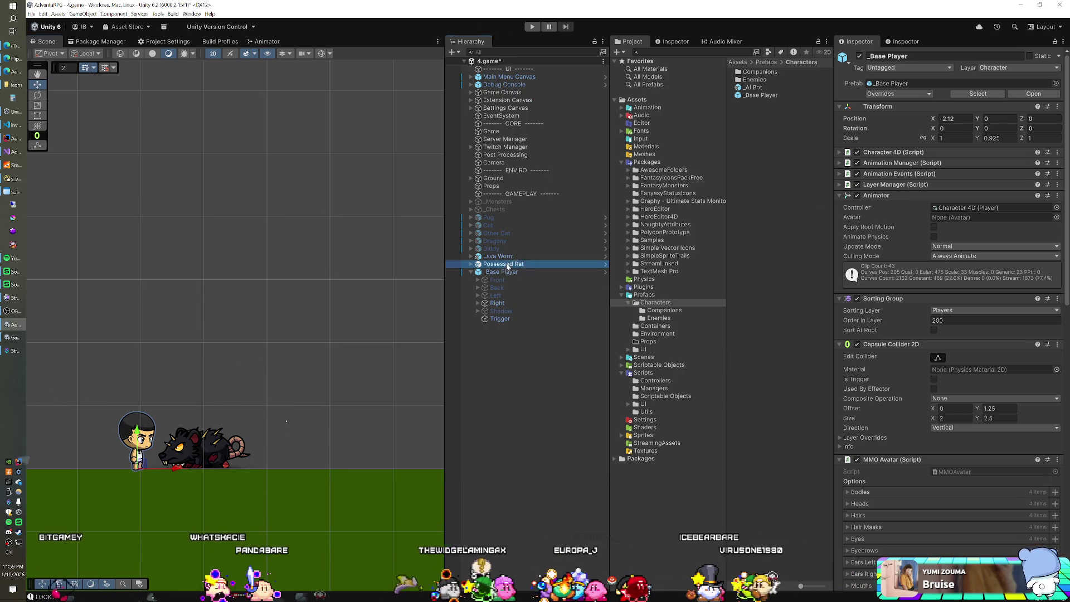
pyautogui.click(859, 56)
pyautogui.click(547, 255)
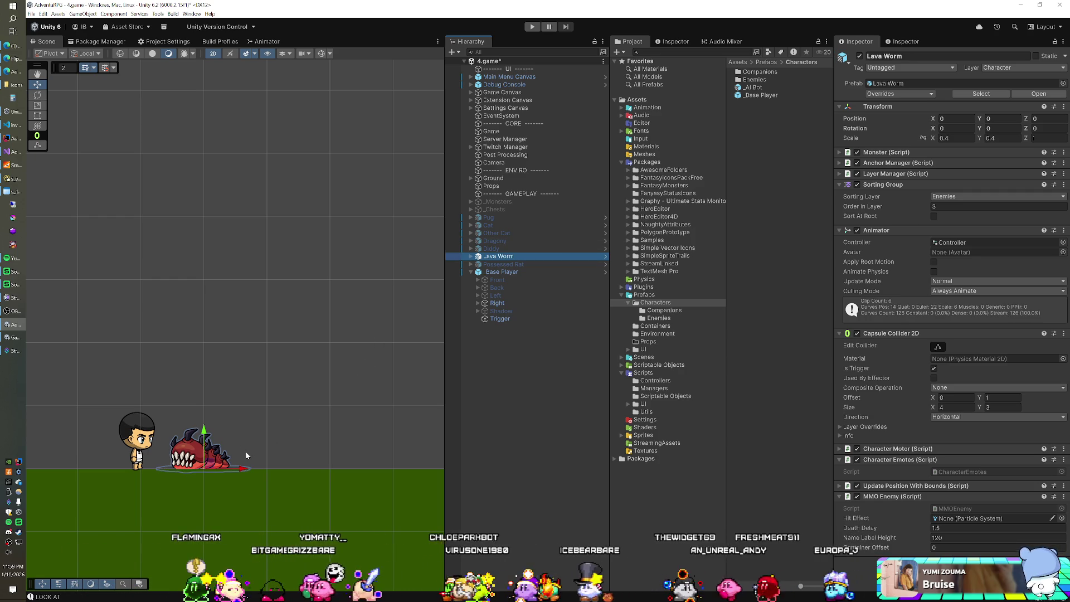
# Set the Lava Worm offset to -2.1 in s_enemy_subtypes and return to Unity
pyautogui.hotkey('alt', 'Tab')
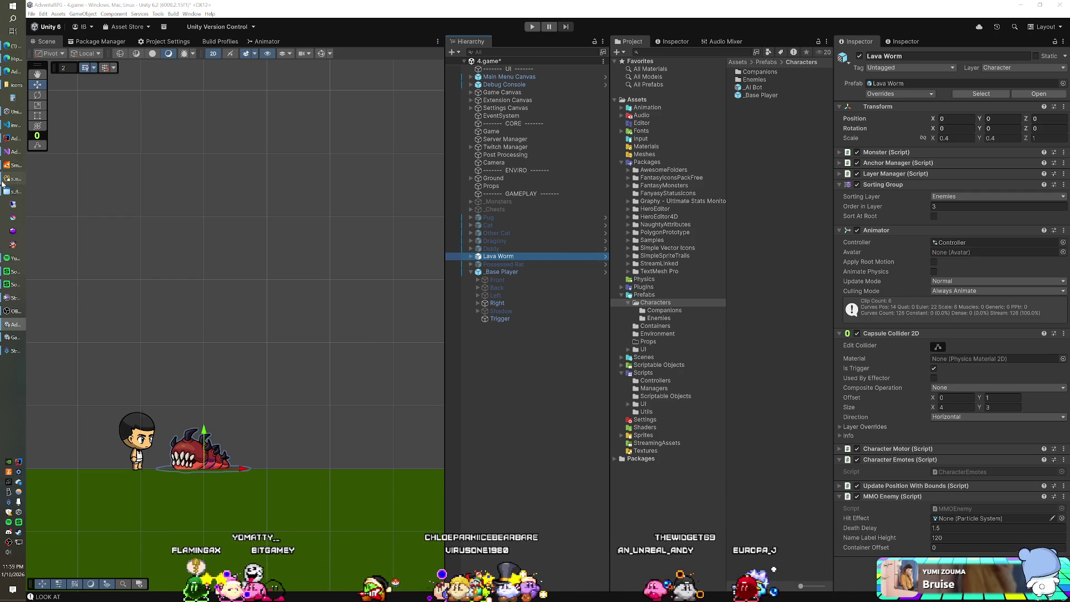
pyautogui.doubleClick(407, 451)
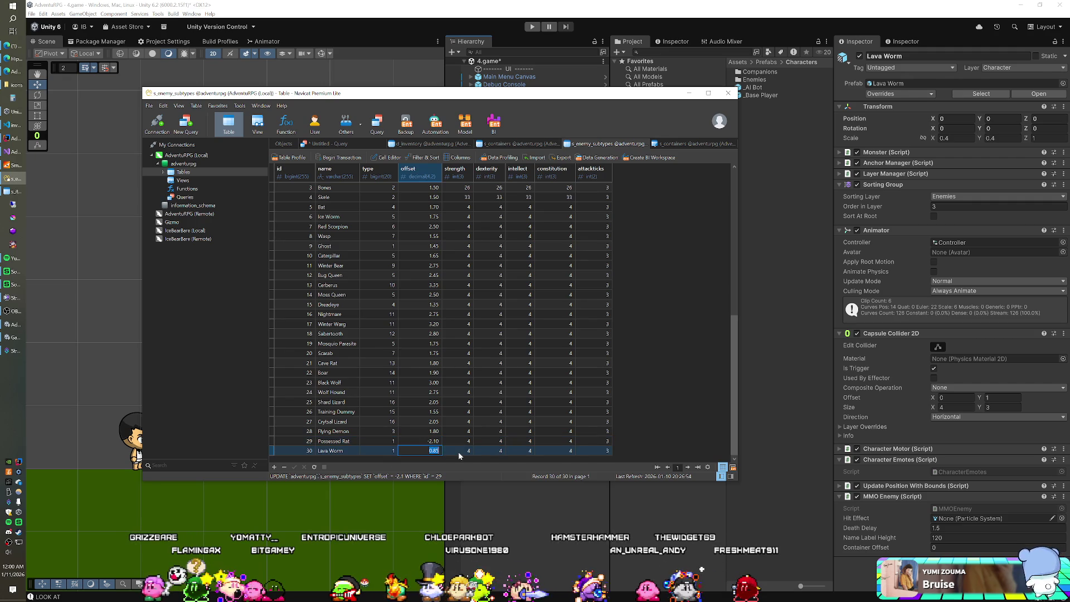
pyautogui.write('-2.1')
pyautogui.press('Return')
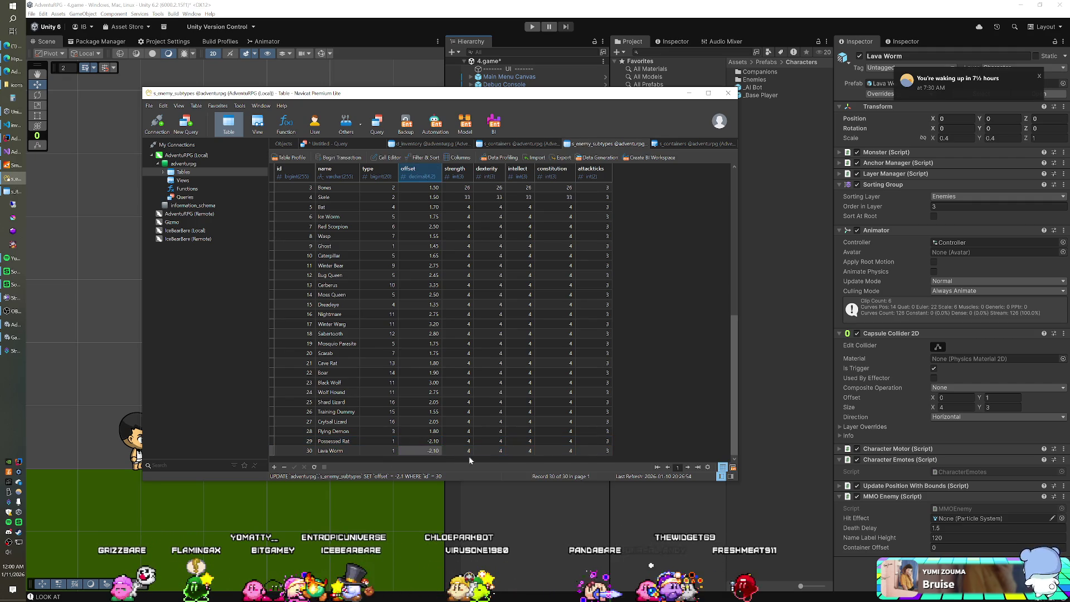
pyautogui.click(430, 8)
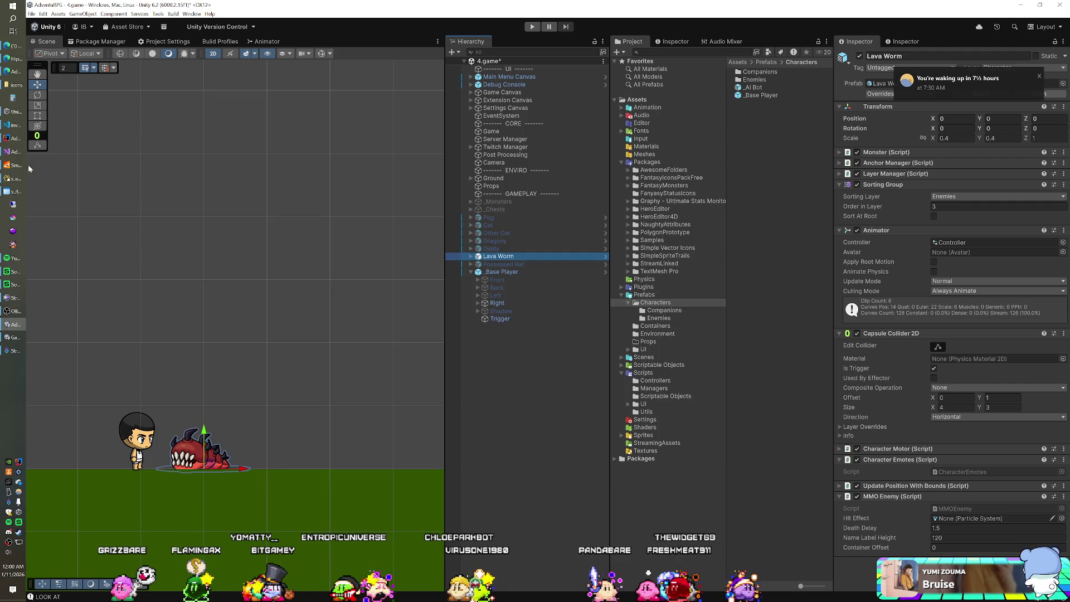
# Briefly check and close the server console window
pyautogui.click(13, 166)
pyautogui.click(522, 134)
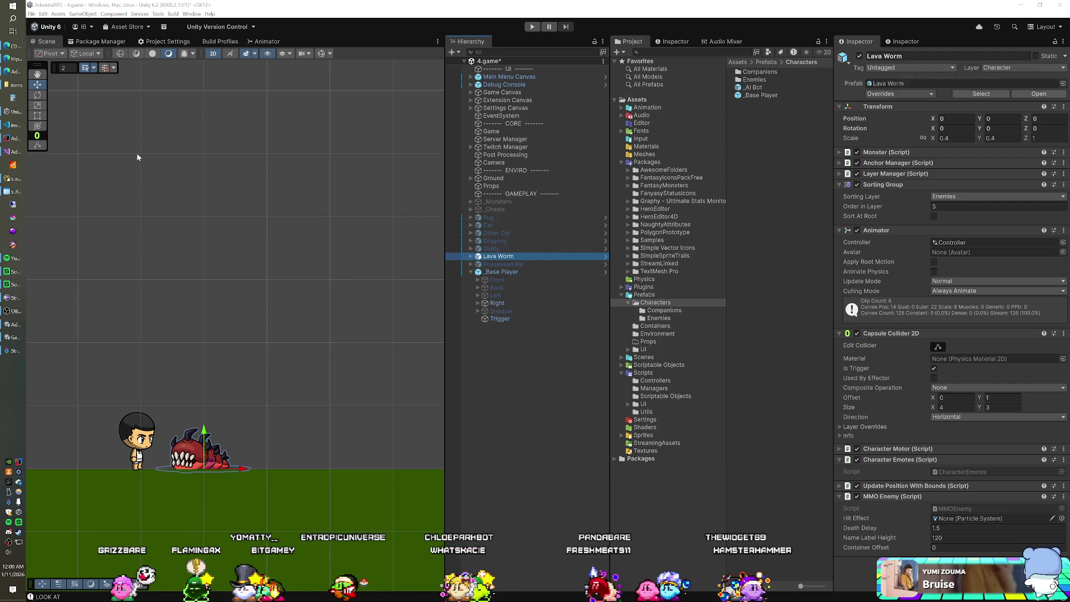
pyautogui.click(15, 173)
pyautogui.click(532, 140)
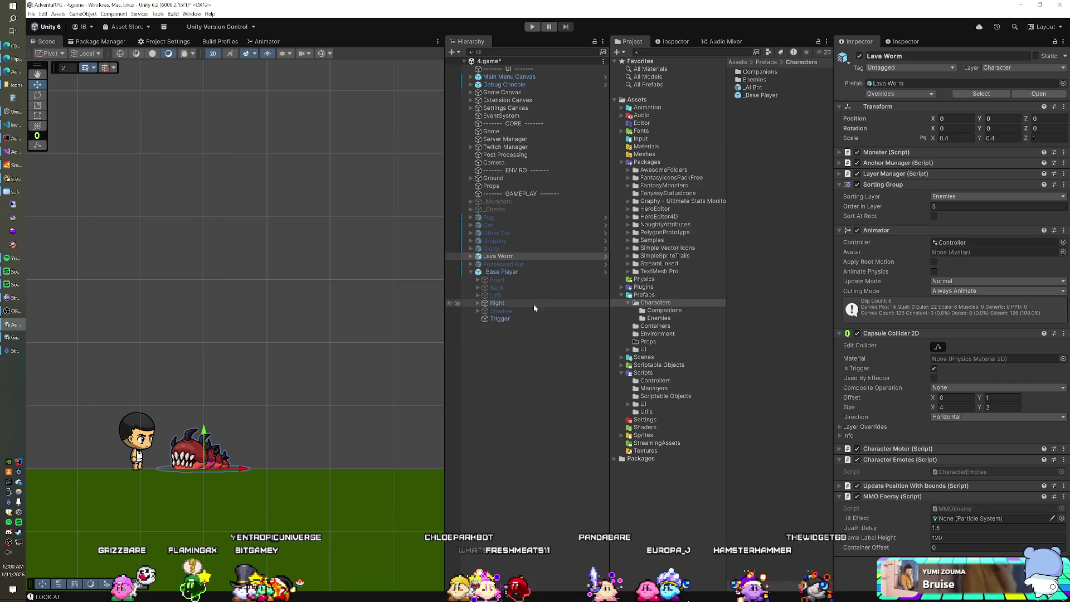
# Delete the test objects from Lava Worm through Trigger and save the scene
pyautogui.keyDown('shift'); pyautogui.click(511, 316); pyautogui.keyUp('shift')
pyautogui.press('Delete')
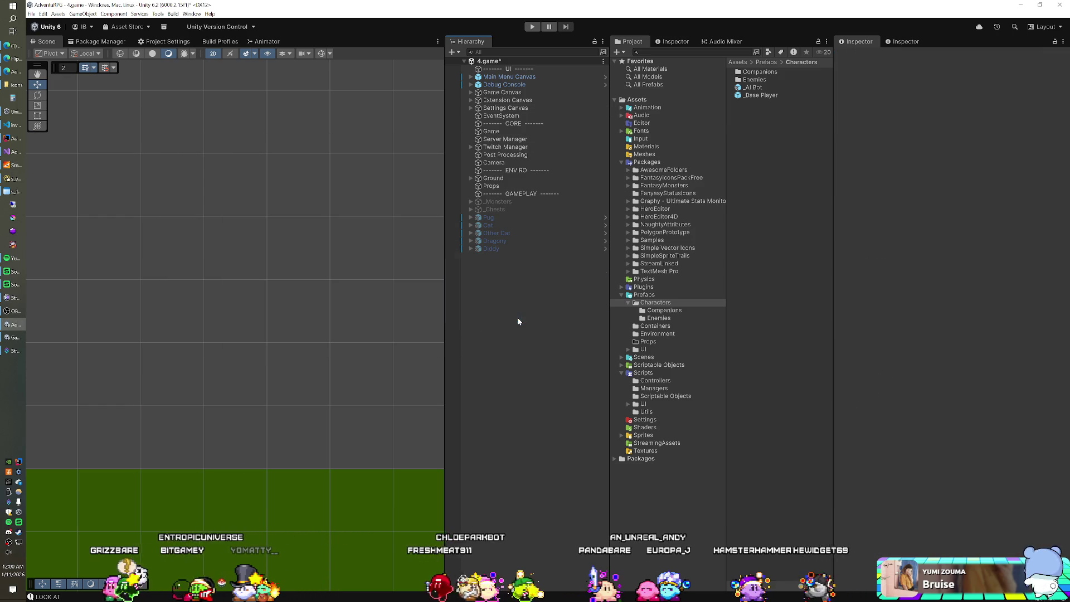
pyautogui.hotkey('ctrl', 's')
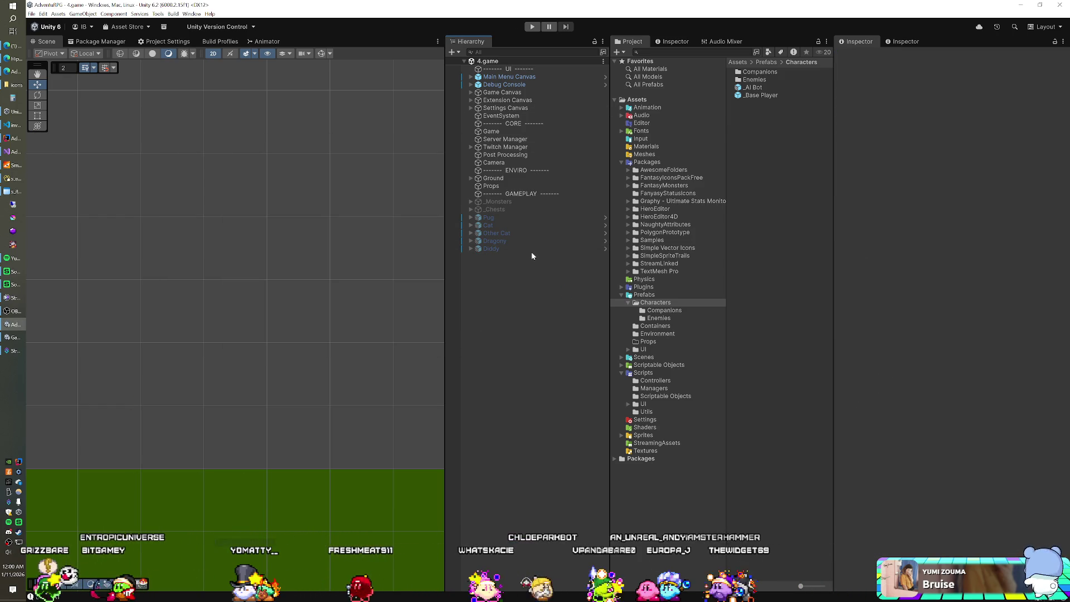